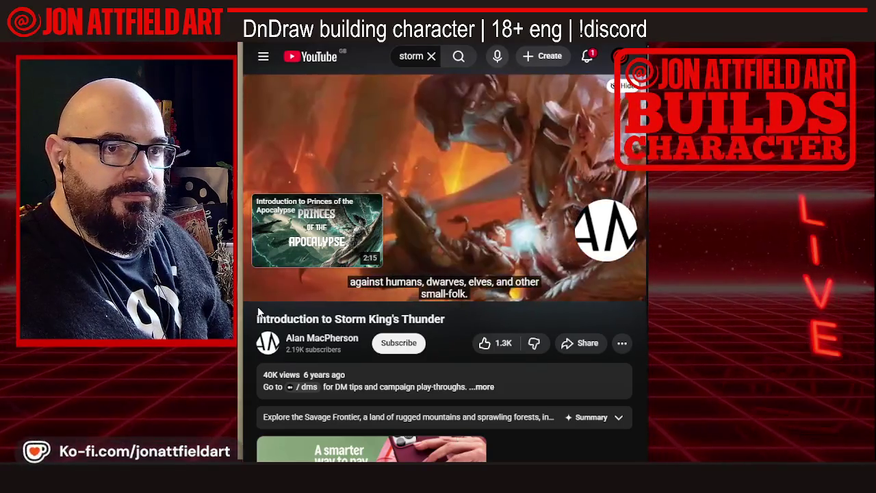
Pause the Storm King's Thunder introduction video at 4:12 of 4:16
mouse_move(260, 288)
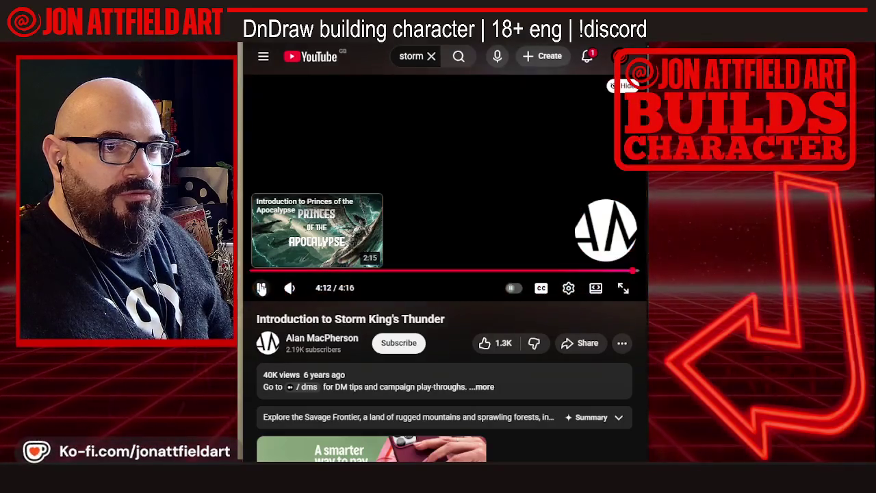
left_click(261, 288)
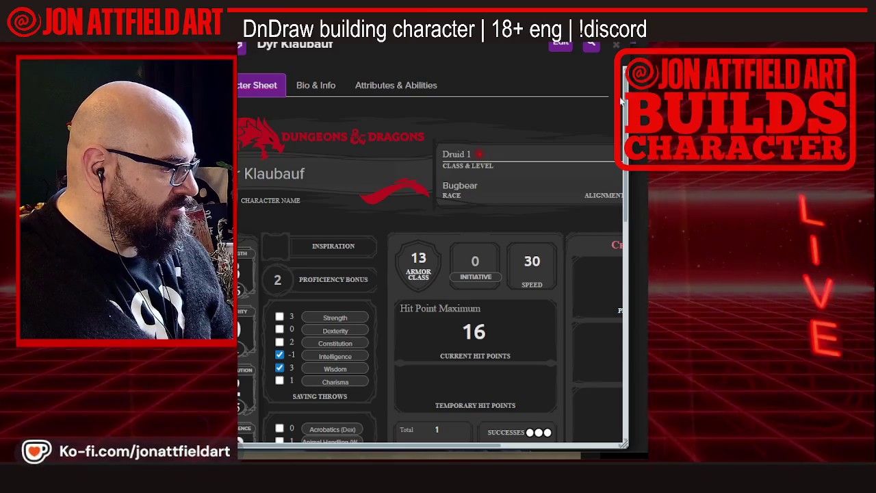
Shrink Dyr Klaubauf's sheet window and shift it right to reveal name, class, race and abilities
mouse_move(608, 452)
left_mouse_down()
mouse_move(554, 434)
mouse_move(553, 425)
mouse_move(503, 415)
left_mouse_up()
left_click_drag(411, 35, 546, 49)
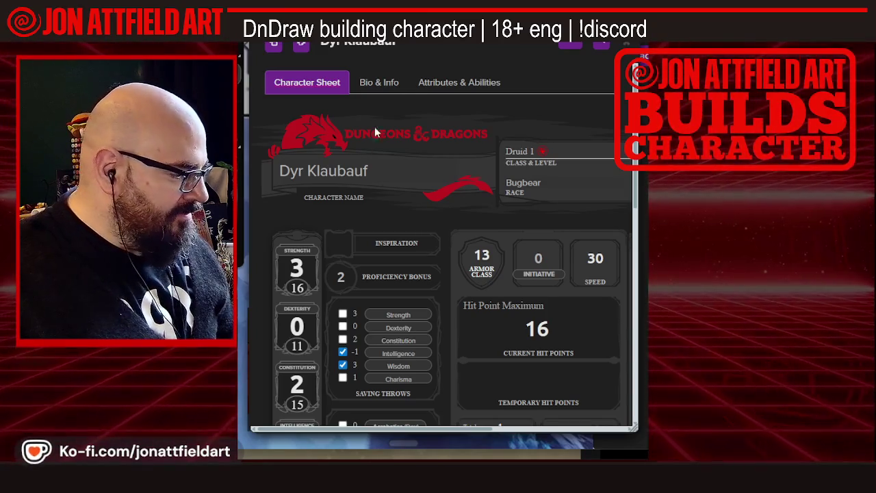
mouse_move(343, 426)
left_mouse_down()
mouse_move(490, 408)
mouse_move(373, 408)
left_mouse_up()
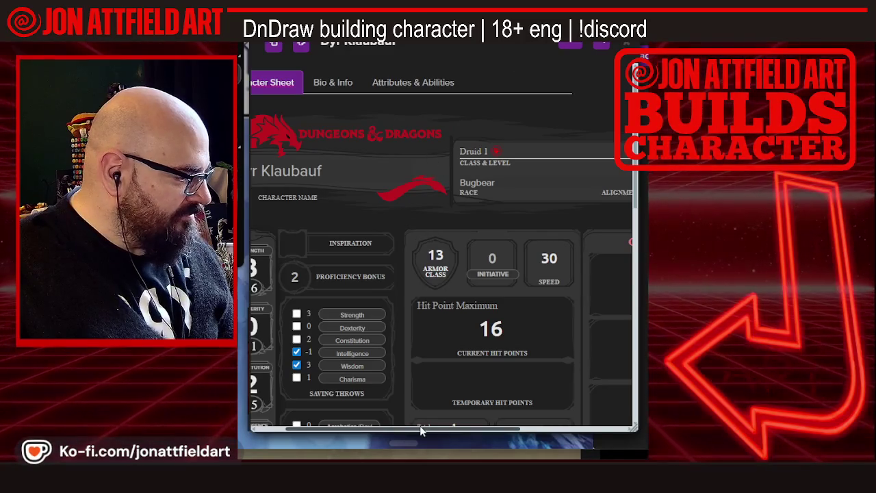
left_click_drag(418, 428, 387, 441)
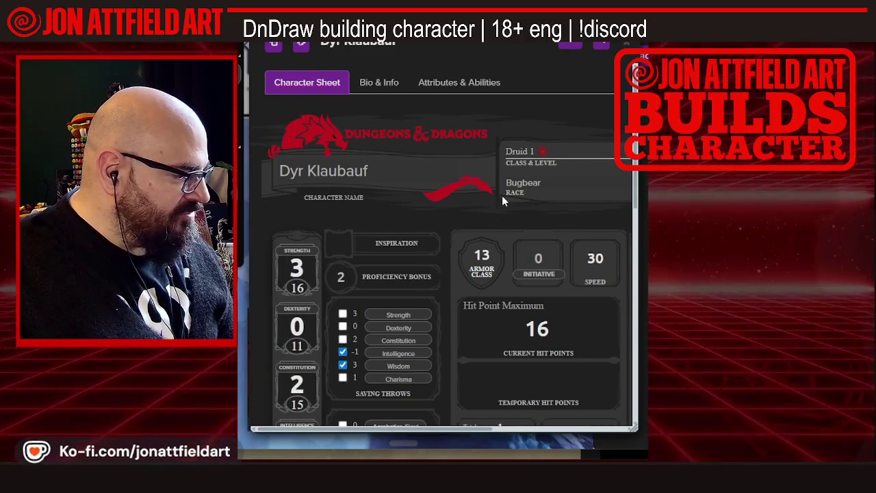
scroll(501, 195, "down", 5)
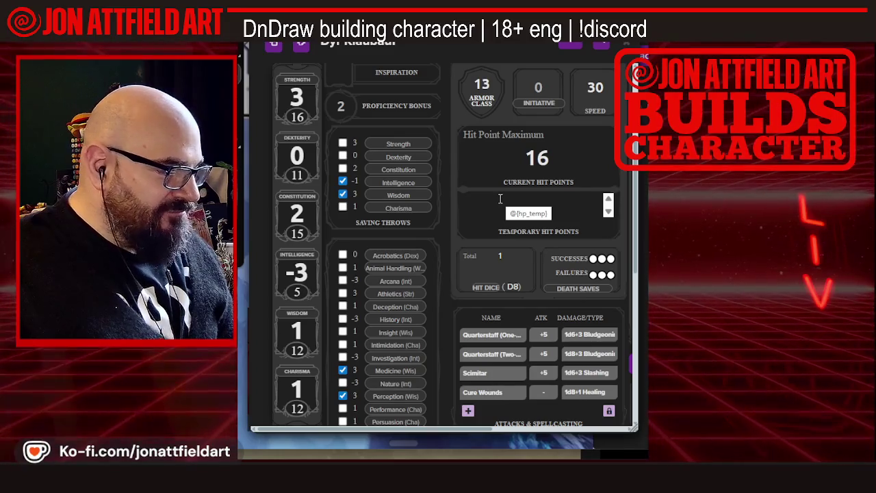
scroll(500, 198, "down", 1)
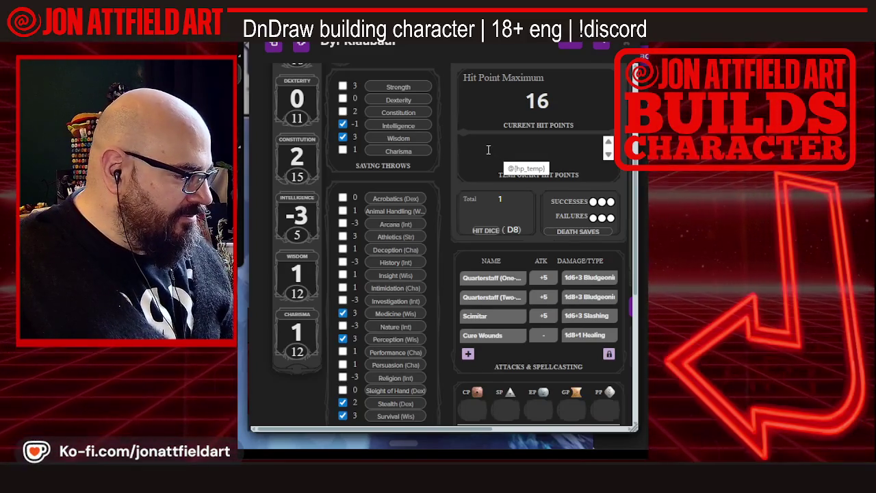
scroll(288, 222, "up", 1)
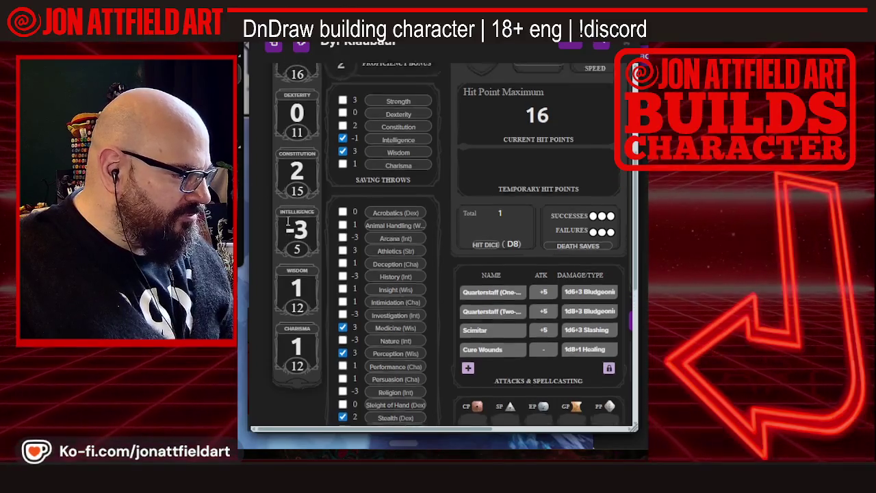
scroll(289, 222, "up", 5)
scroll(290, 226, "down", 5)
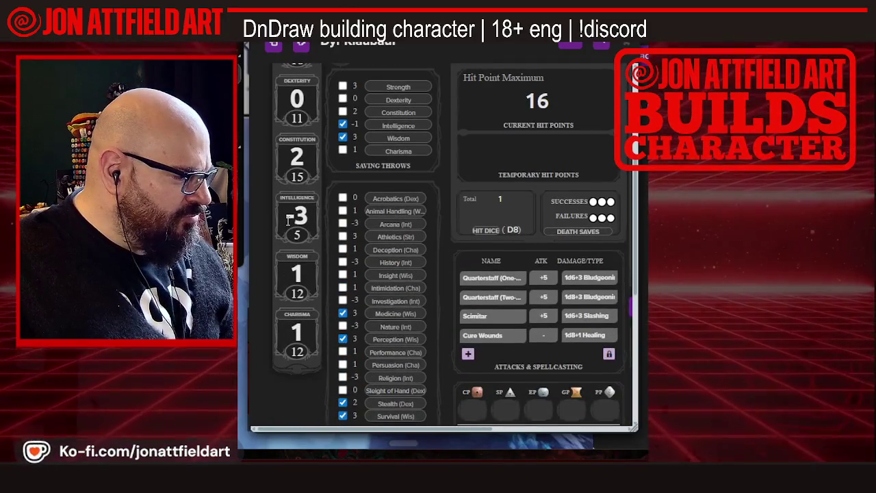
scroll(288, 222, "down", 5)
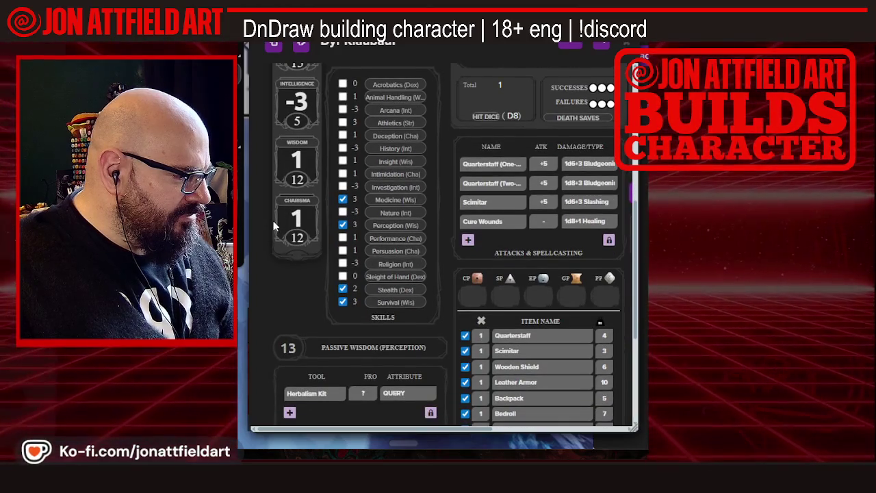
scroll(274, 224, "down", 3)
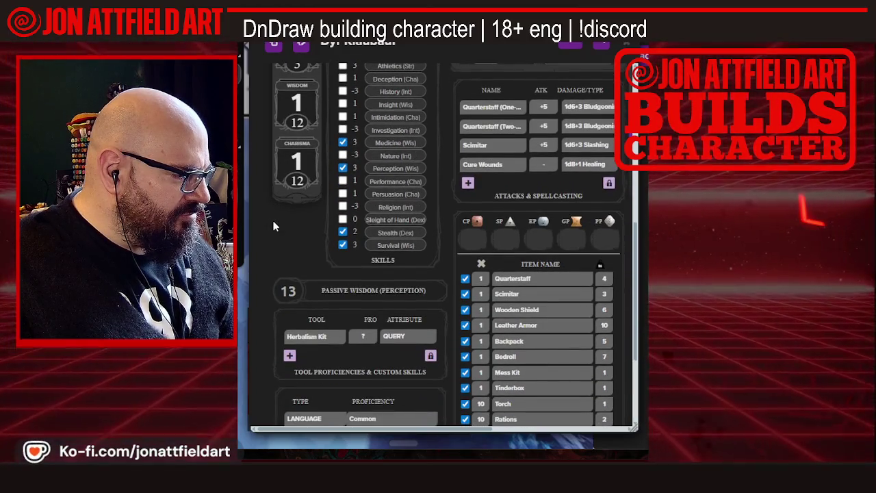
scroll(281, 223, "up", 8)
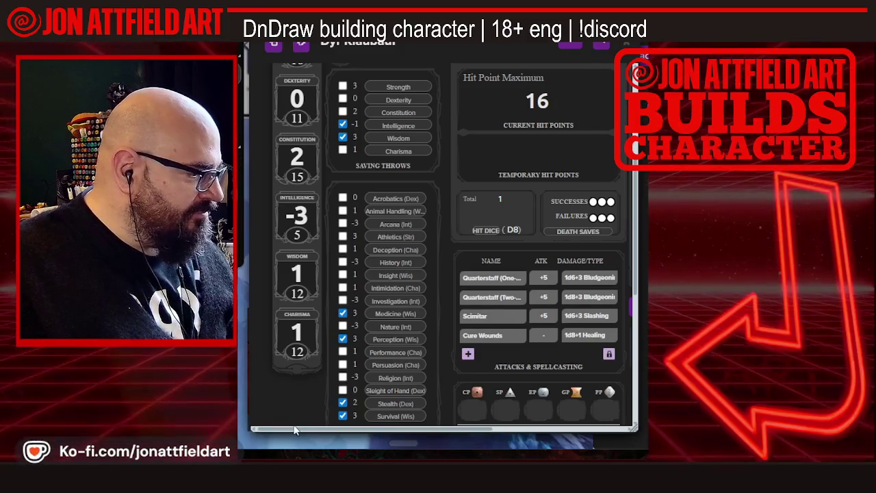
scroll(350, 426, "down", 4)
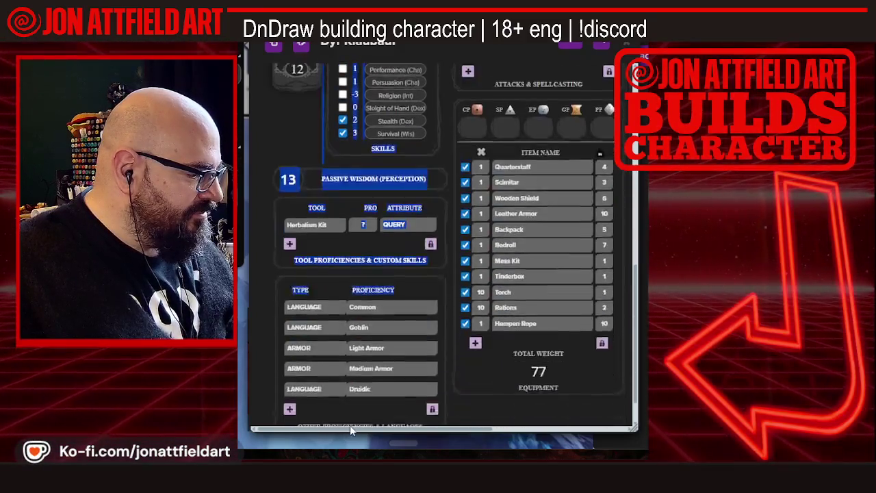
scroll(271, 357, "up", 3)
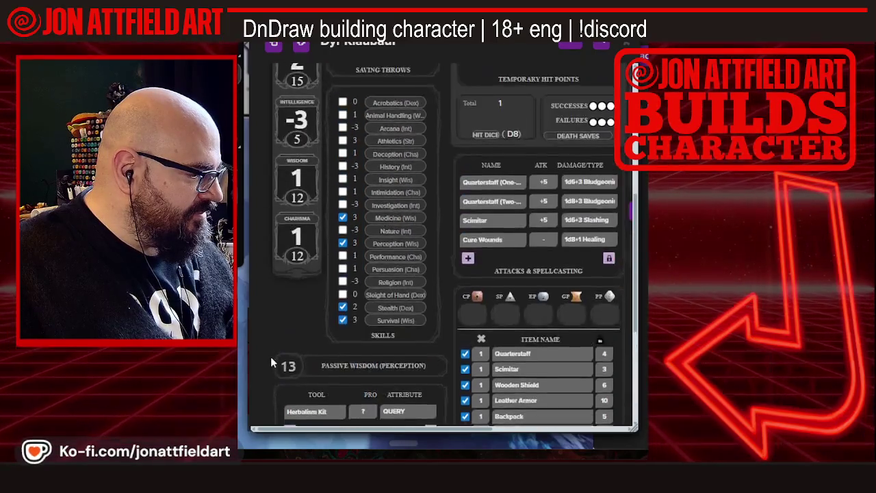
scroll(271, 358, "up", 2)
scroll(308, 389, "down", 1)
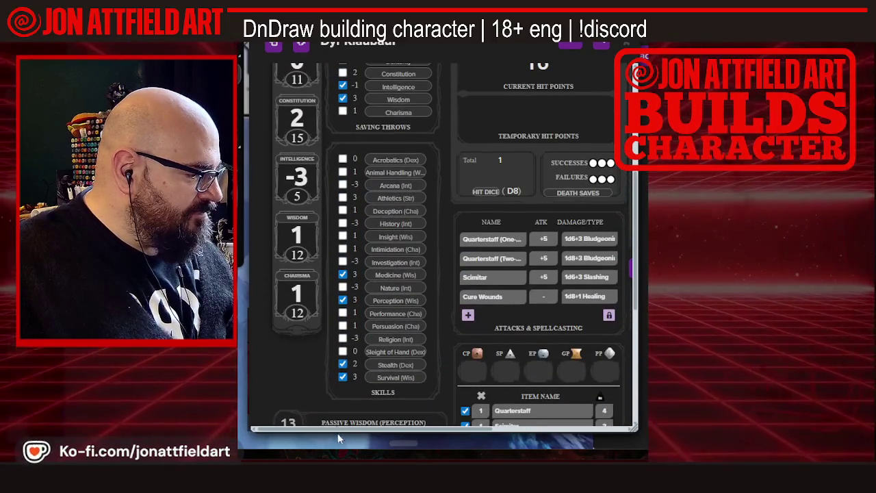
left_click_drag(335, 428, 491, 429)
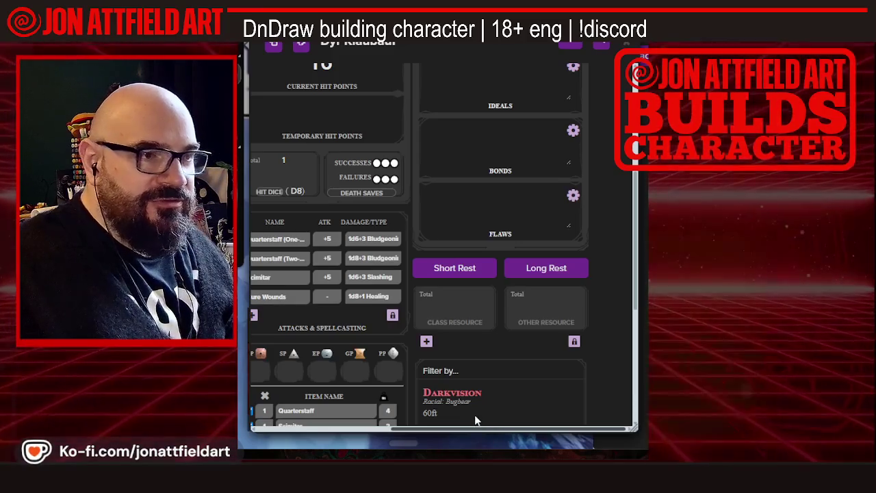
scroll(468, 412, "left", 1)
scroll(452, 408, "right", 1)
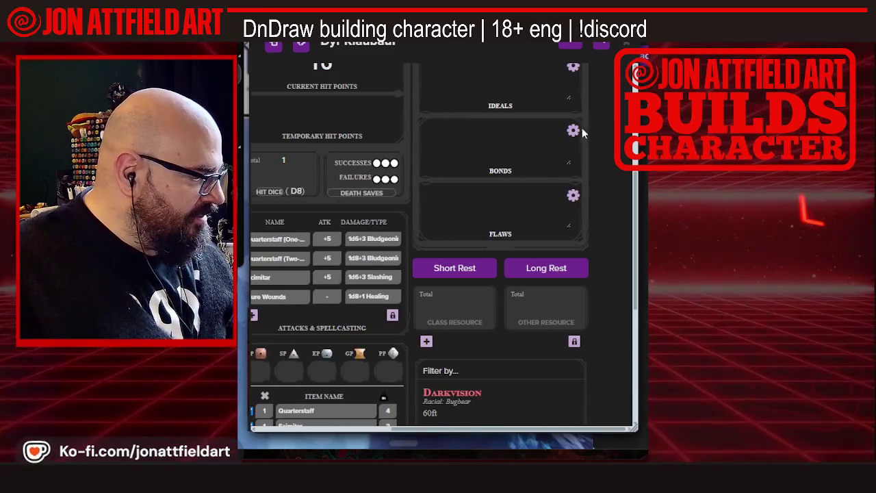
scroll(471, 170, "up", 3)
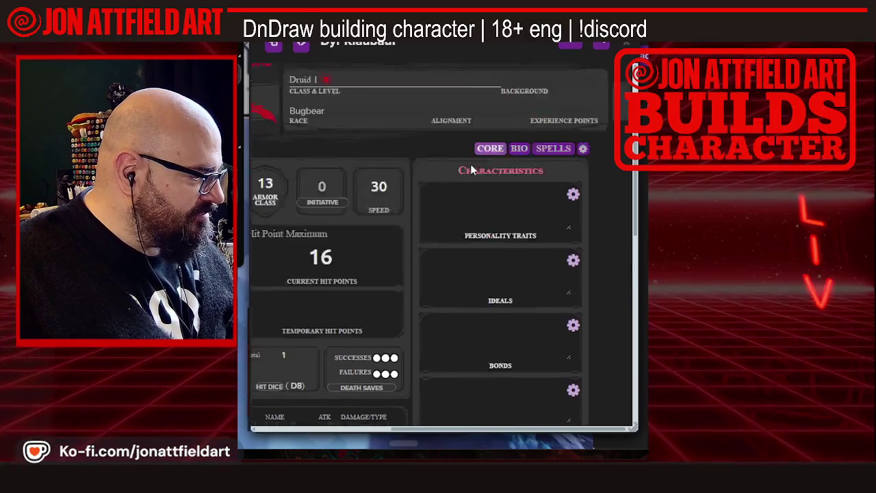
Switch the character sheet to its spells view and expand the Shillelagh description
scroll(470, 166, "up", 1)
left_click(544, 221)
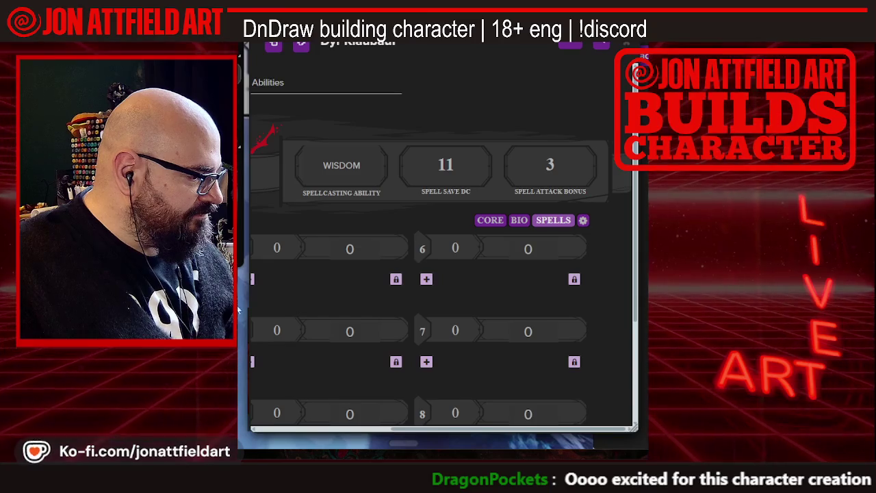
left_click_drag(510, 432, 349, 427)
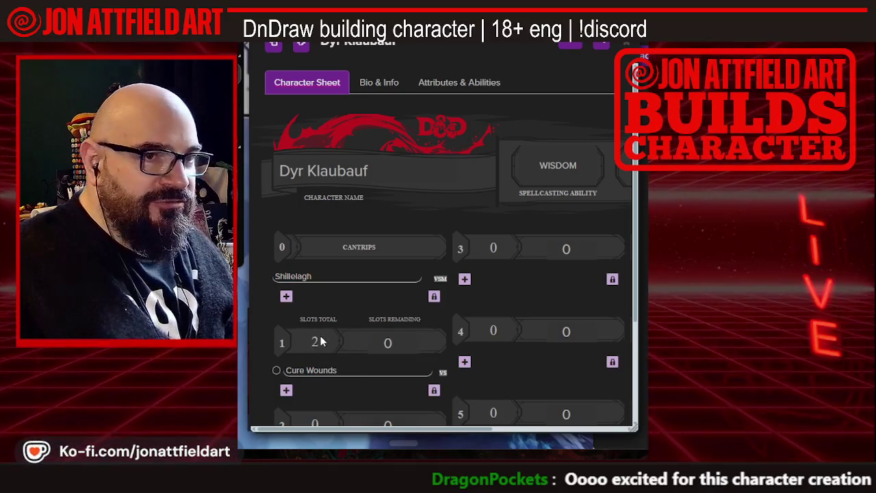
mouse_move(391, 285)
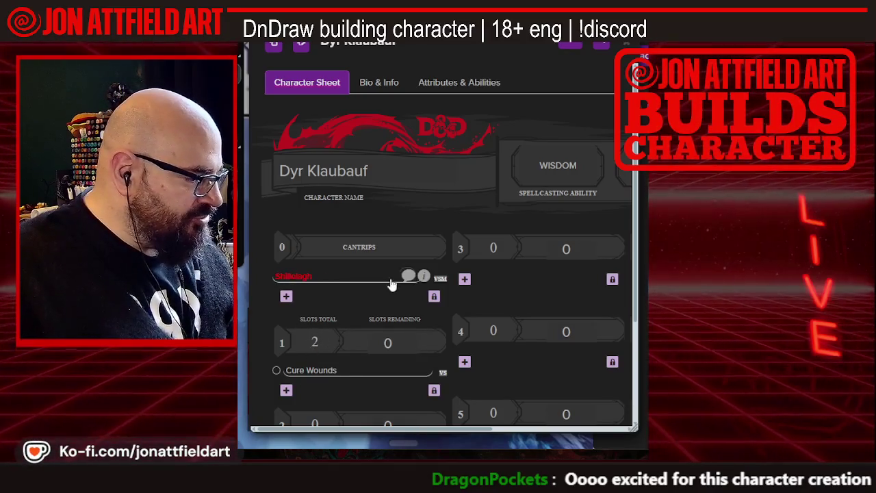
left_click(424, 277)
scroll(387, 286, "down", 2)
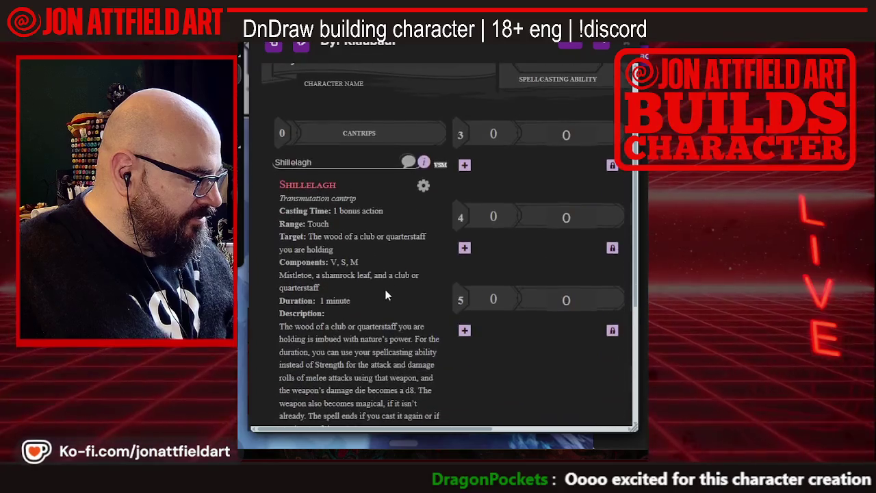
scroll(384, 290, "down", 2)
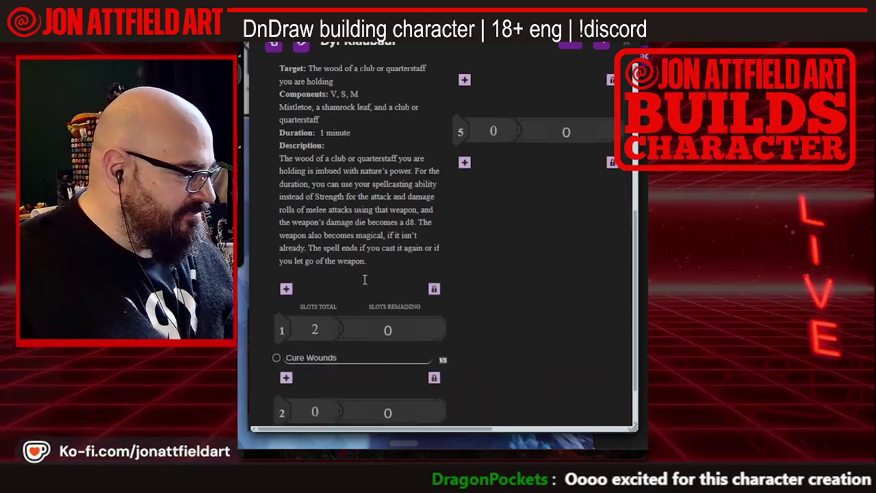
Expand the Cure Wounds spell description and read through it
scroll(362, 279, "up", 5)
scroll(362, 282, "down", 5)
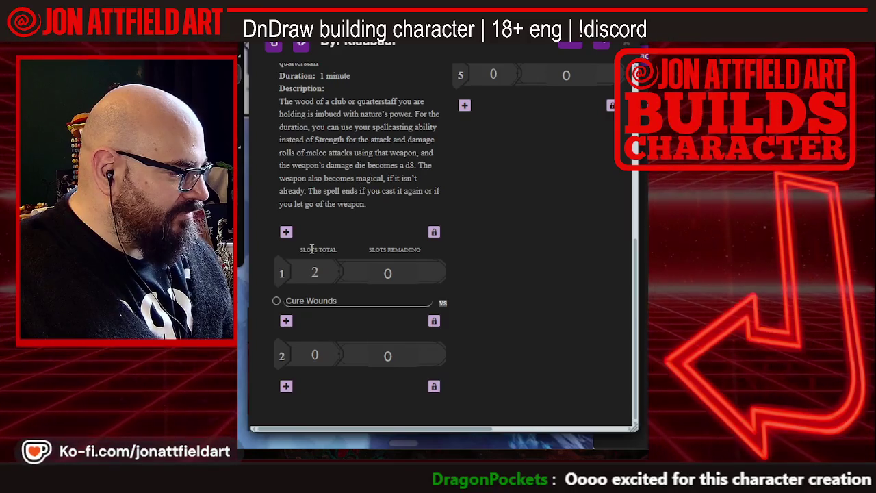
scroll(295, 204, "up", 5)
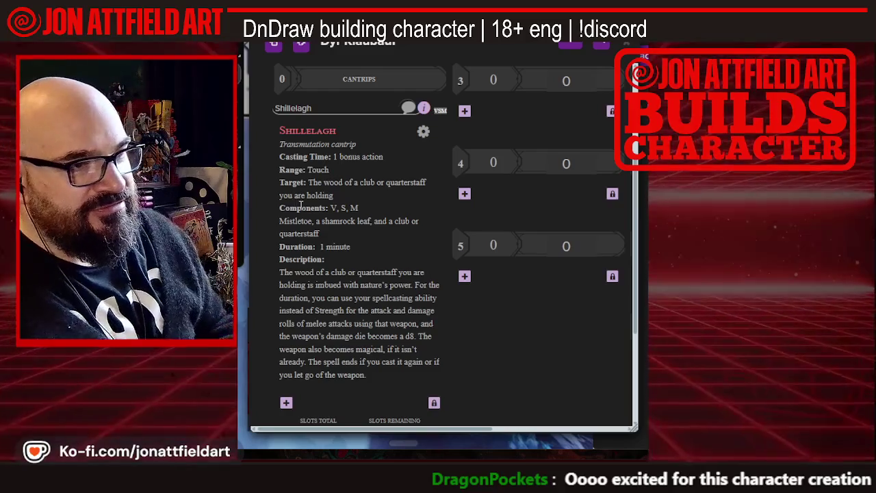
scroll(294, 199, "down", 3)
scroll(313, 228, "down", 2)
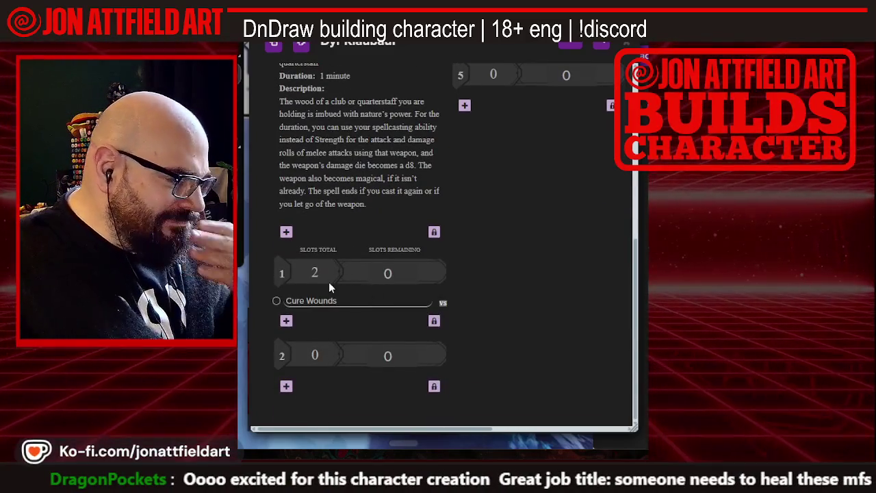
mouse_move(421, 303)
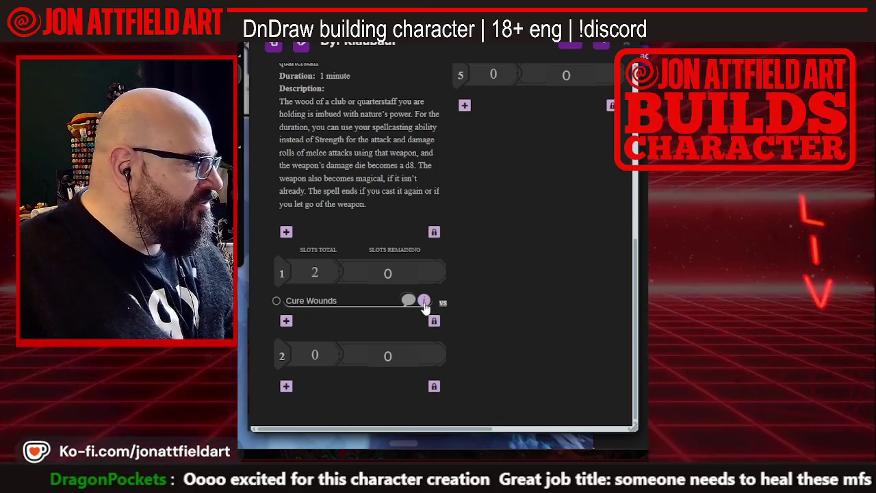
left_click(424, 302)
scroll(429, 307, "down", 3)
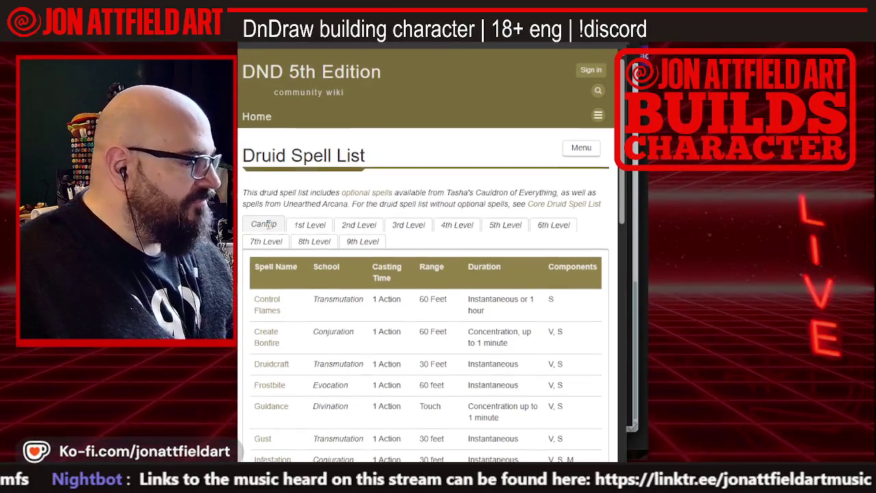
Scroll through the wiki's druid cantrip table
scroll(267, 226, "down", 4)
scroll(269, 230, "down", 3)
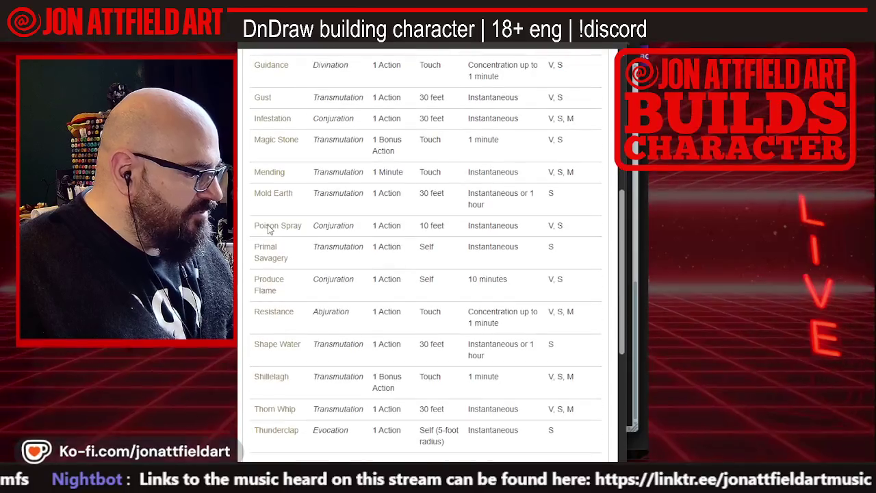
scroll(271, 231, "down", 1)
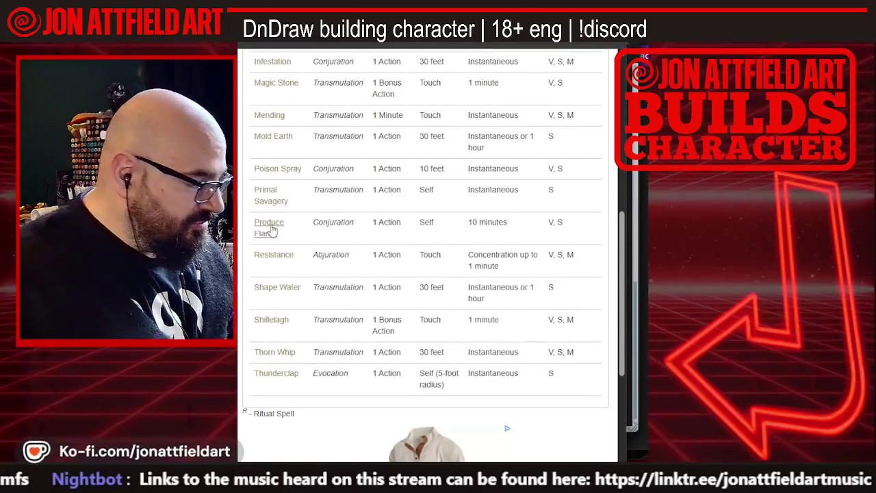
scroll(289, 245, "up", 3)
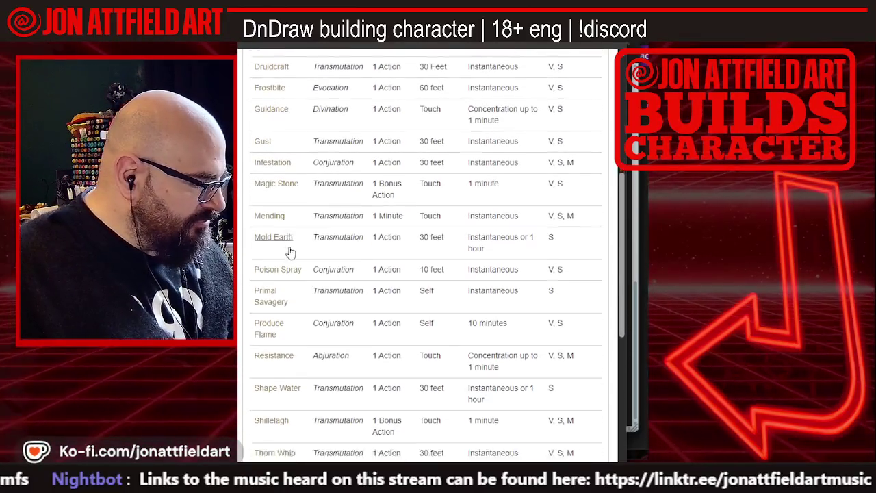
scroll(281, 294, "down", 3)
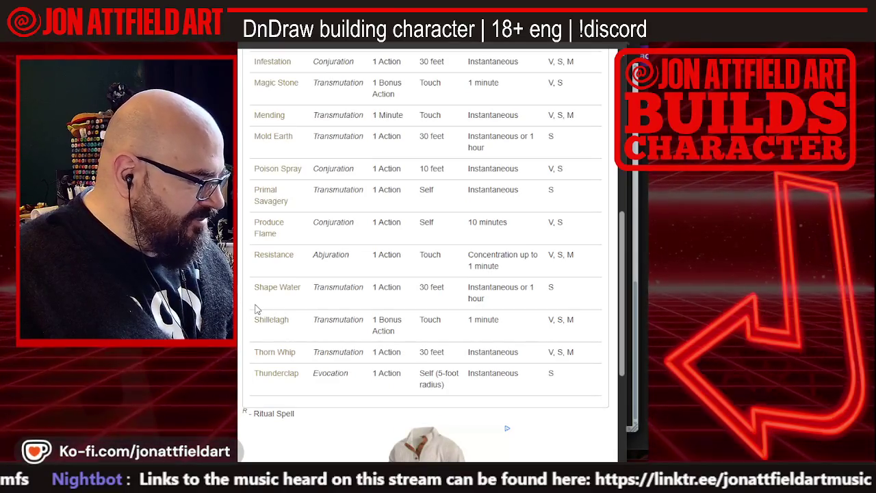
scroll(256, 310, "up", 4)
scroll(257, 309, "down", 1)
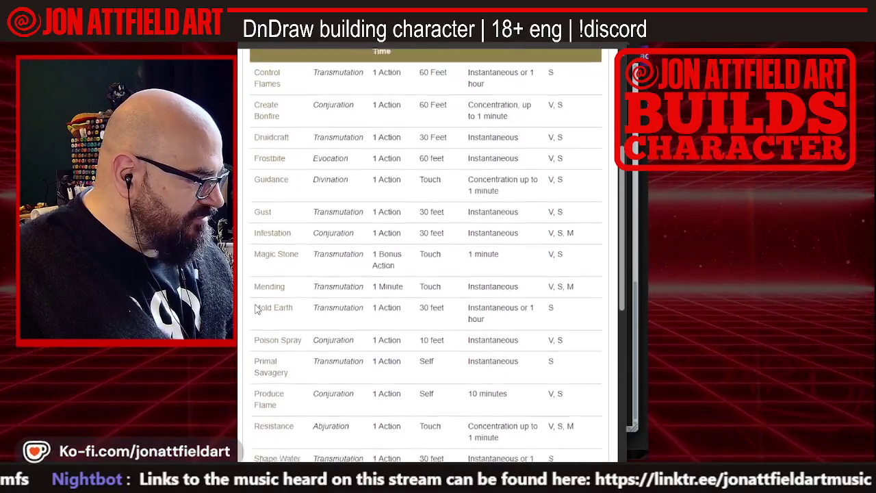
scroll(256, 309, "down", 4)
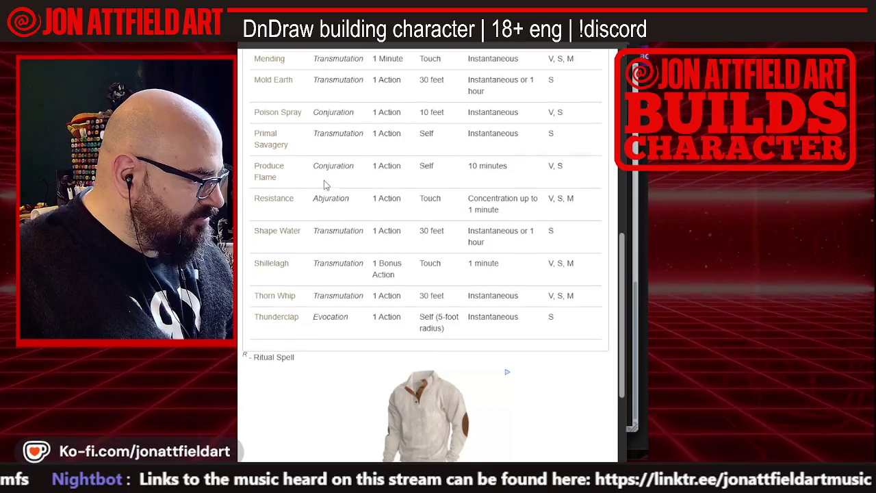
scroll(323, 185, "up", 10)
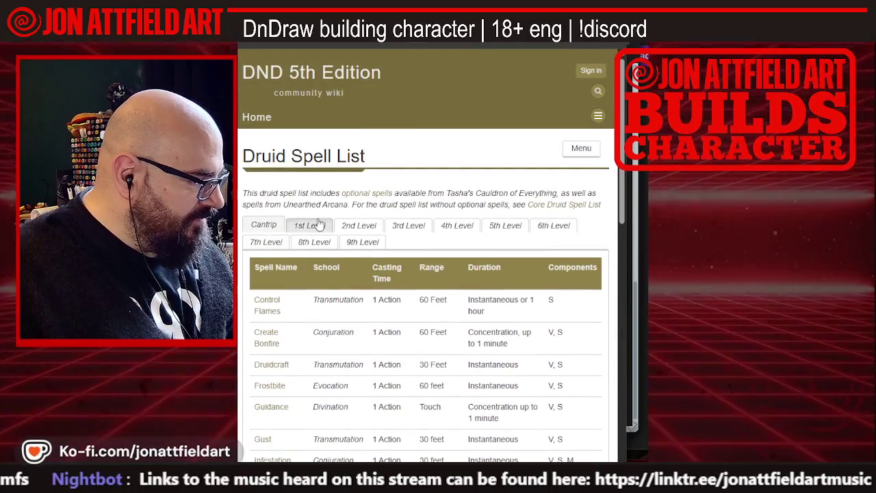
Switch the table to 1st-level spells and open the Healing Word spell page
left_click(319, 225)
scroll(317, 264, "down", 7)
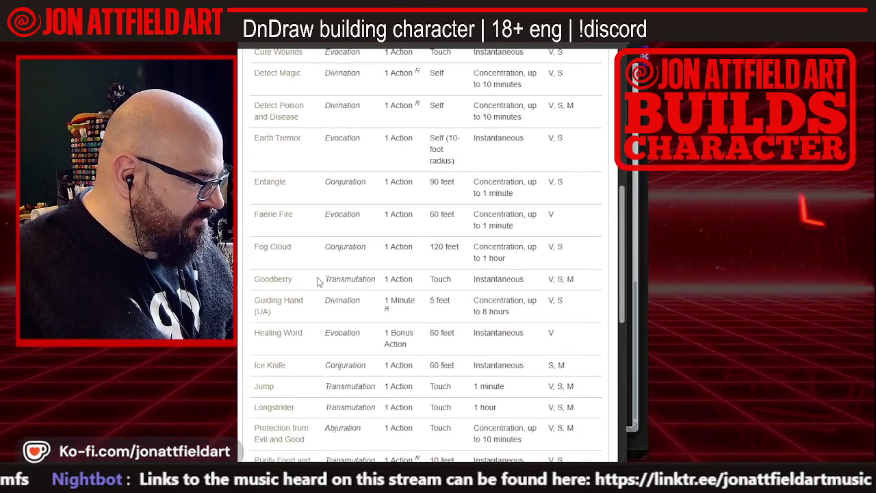
scroll(317, 280, "down", 2)
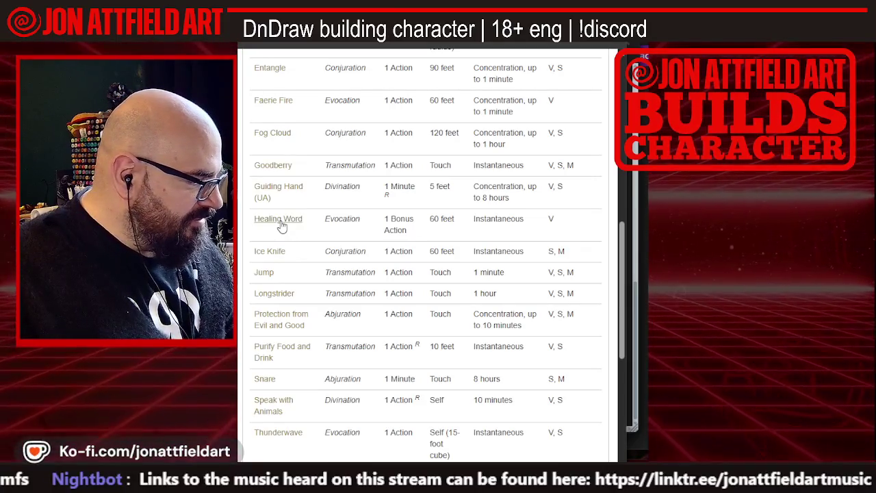
left_click(281, 221)
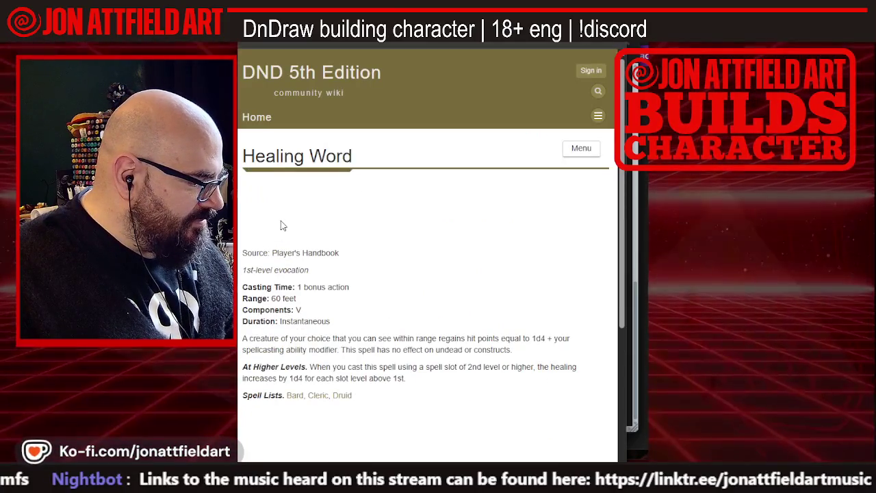
Return to the top of the Healing Word page and start a Google search in a new tab
scroll(283, 225, "down", 3)
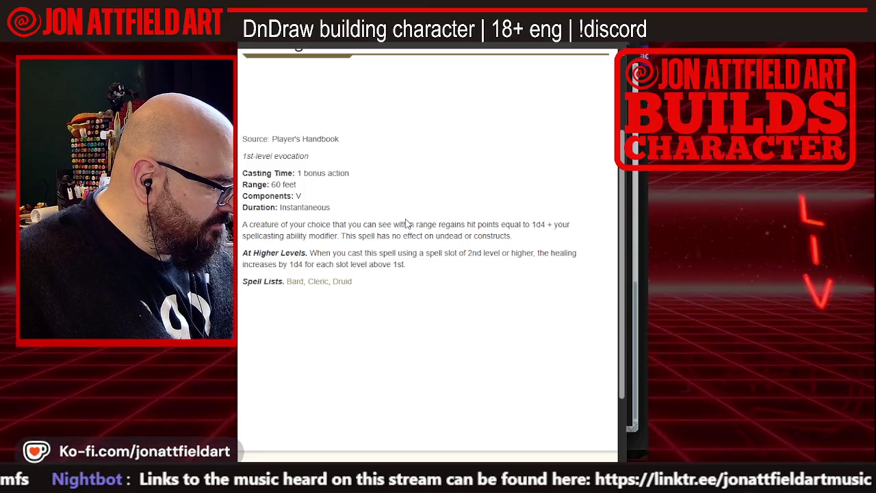
scroll(382, 171, "up", 3)
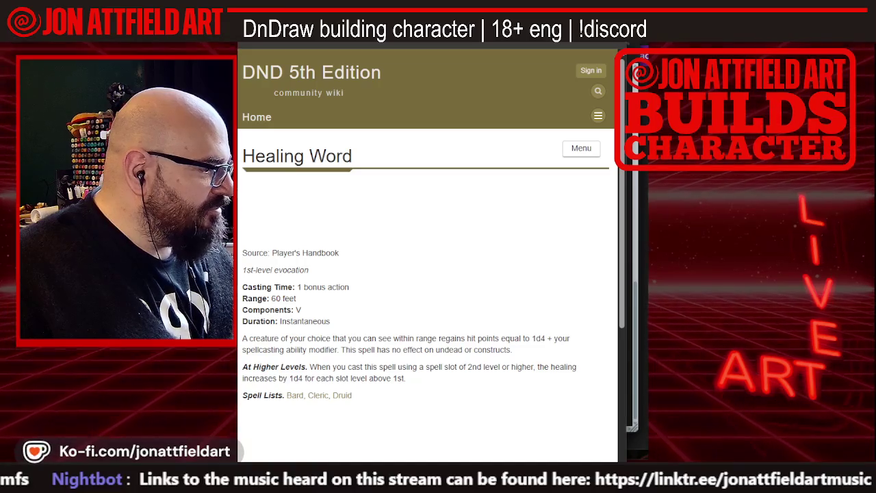
key("ctrl+t")
left_click(334, 210)
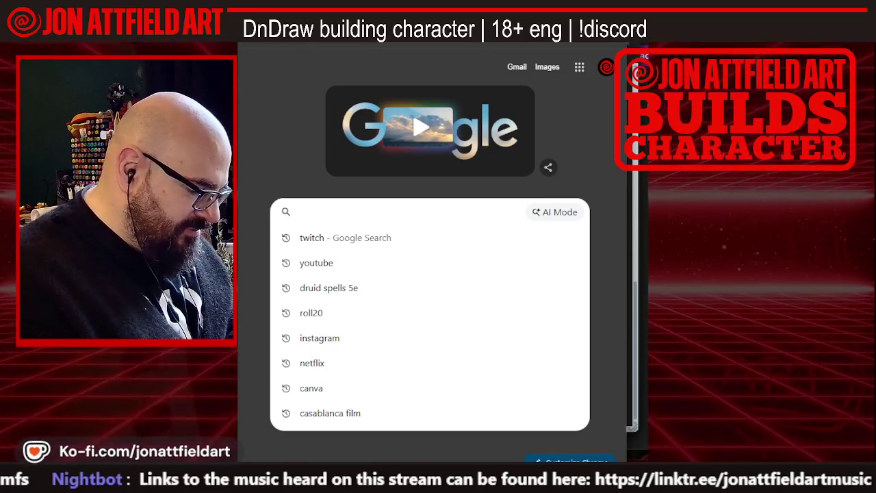
Search Google for 'healing word 5e multiple'
type("he")
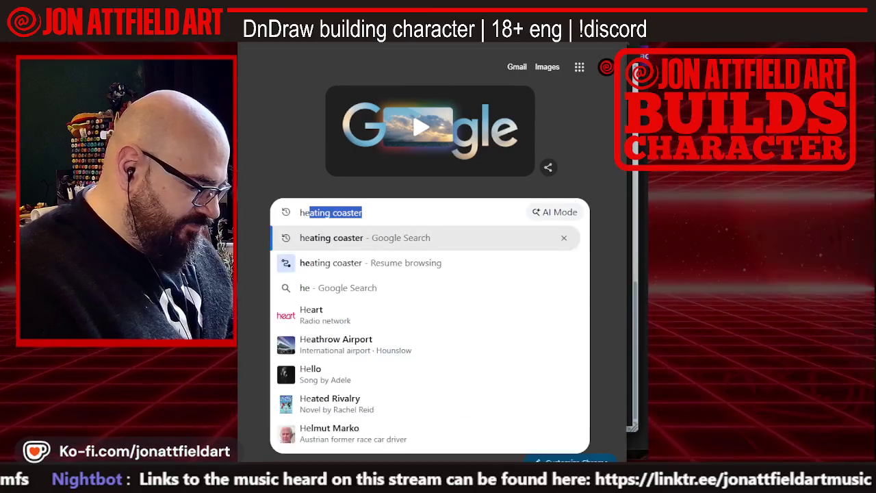
type("aling wo")
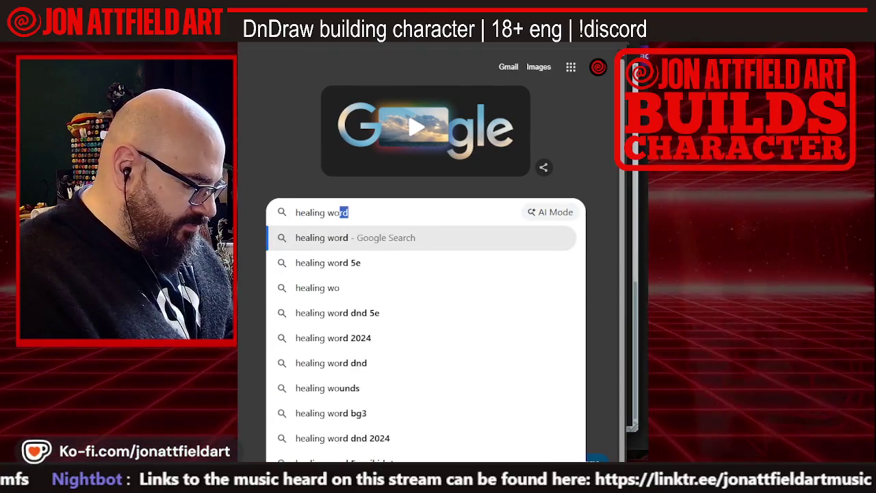
type("rd 5")
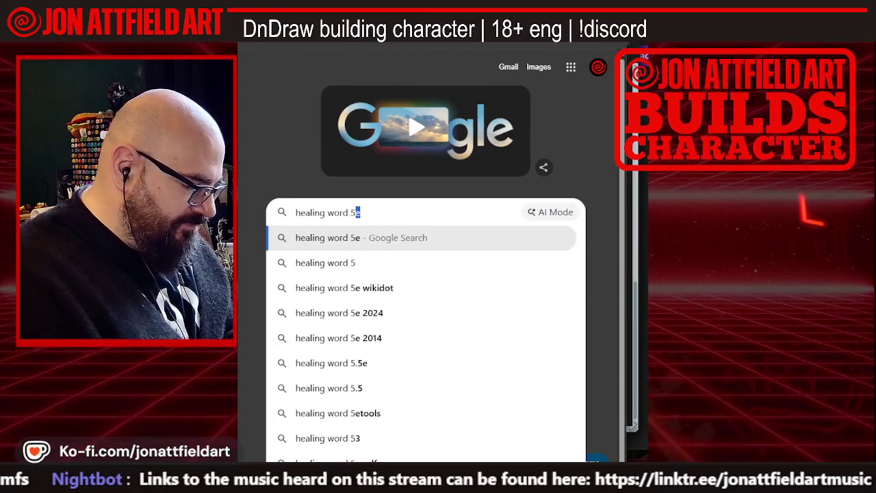
type("e ")
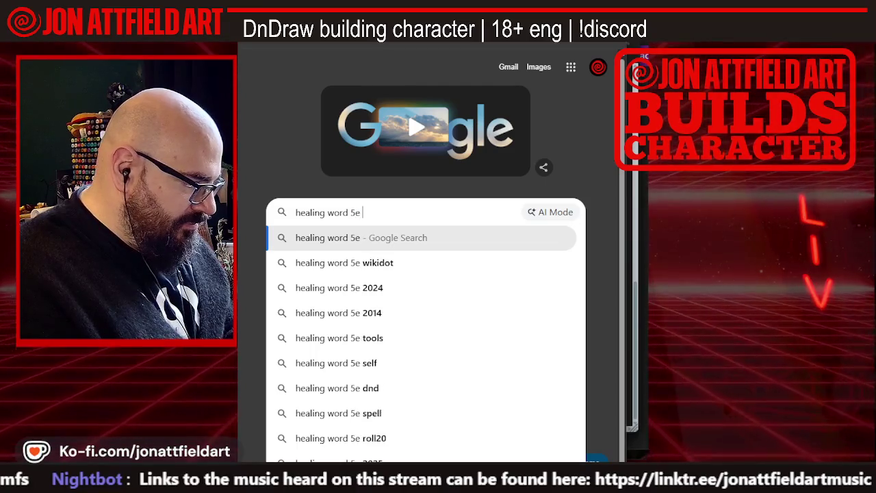
type("mu")
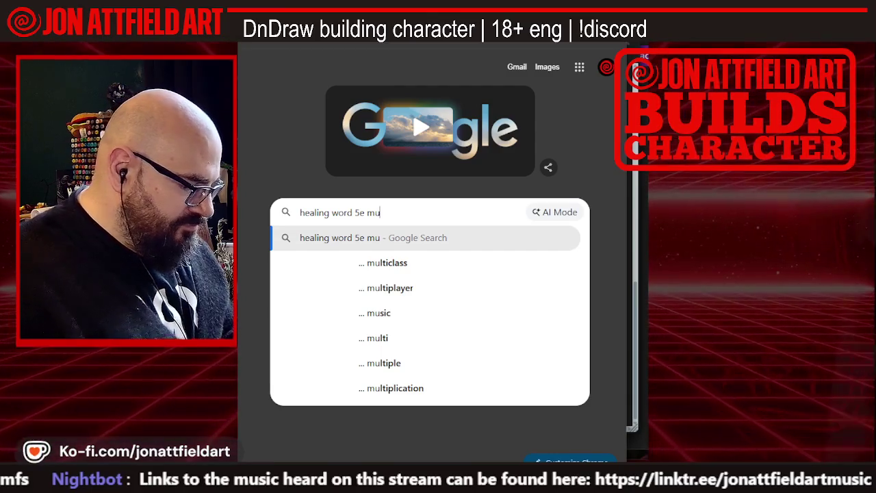
type("ltiple")
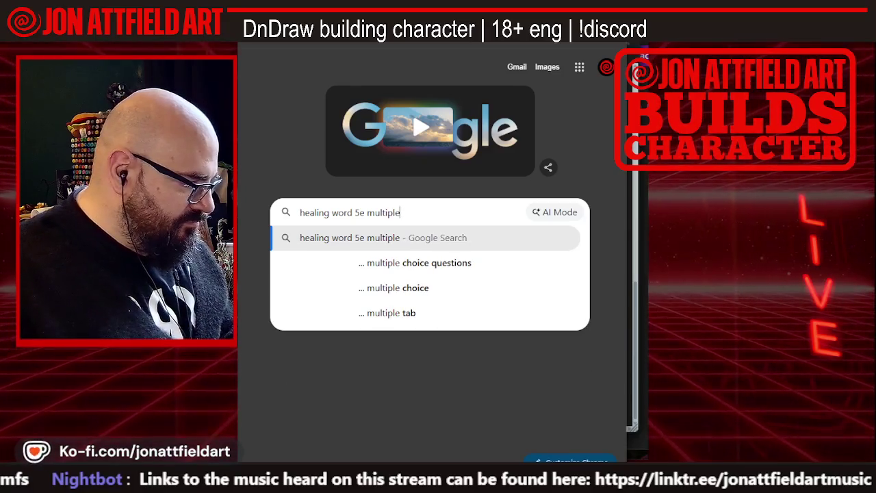
key("Return")
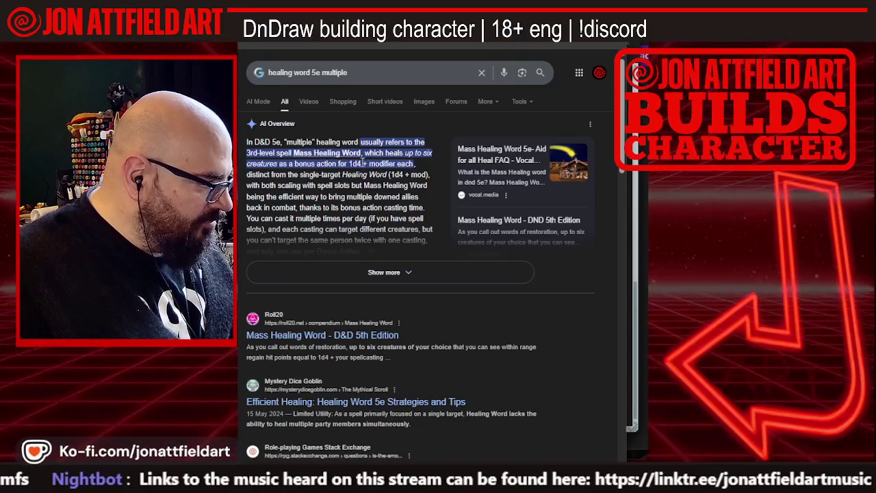
Read the full AI Overview on Mass Healing Word, then go back to the Healing Word wiki page
left_click(399, 274)
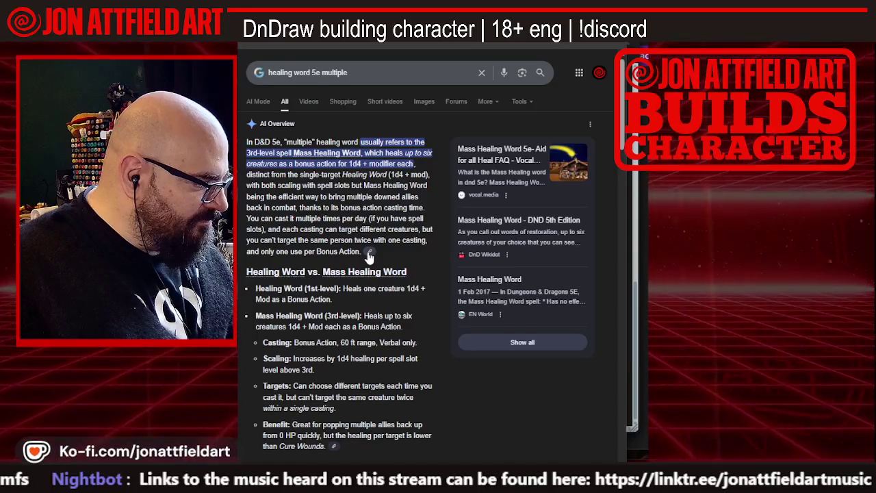
scroll(368, 253, "down", 1)
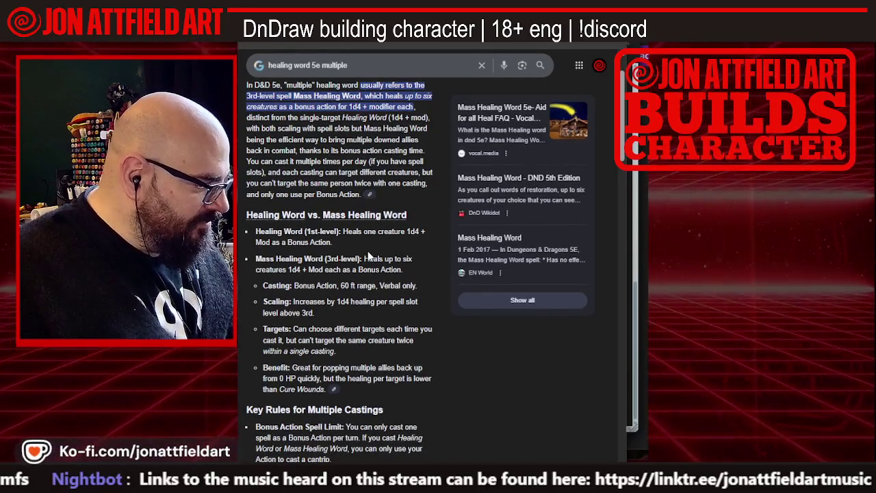
scroll(369, 255, "down", 1)
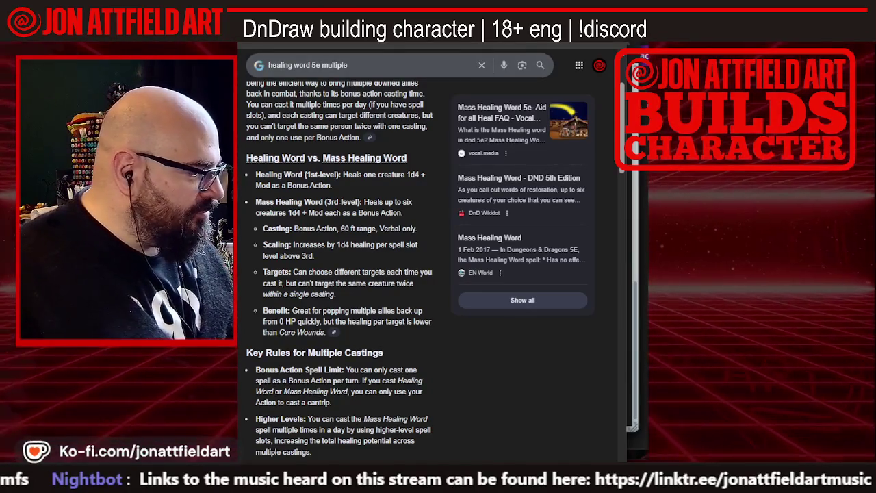
key("alt+Left")
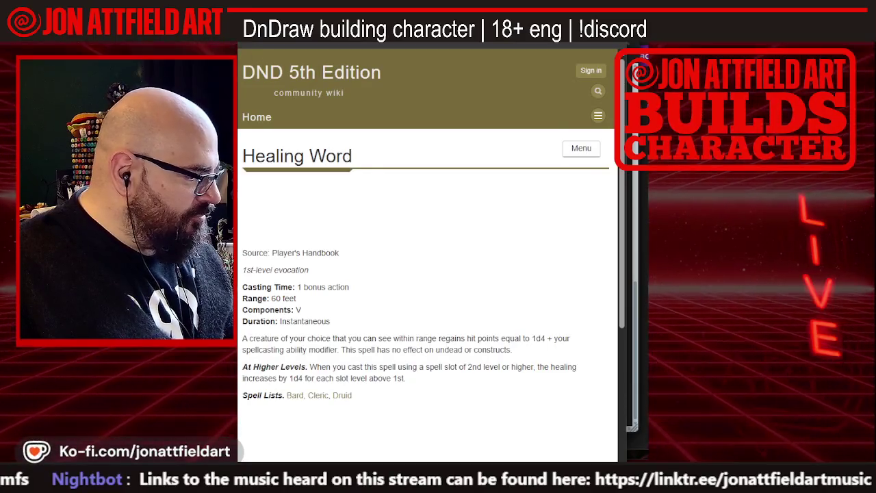
Return to the Druid Spell List and review its cantrips from Control Flames to Thunderclap
key("alt+Left")
scroll(309, 301, "up", 3)
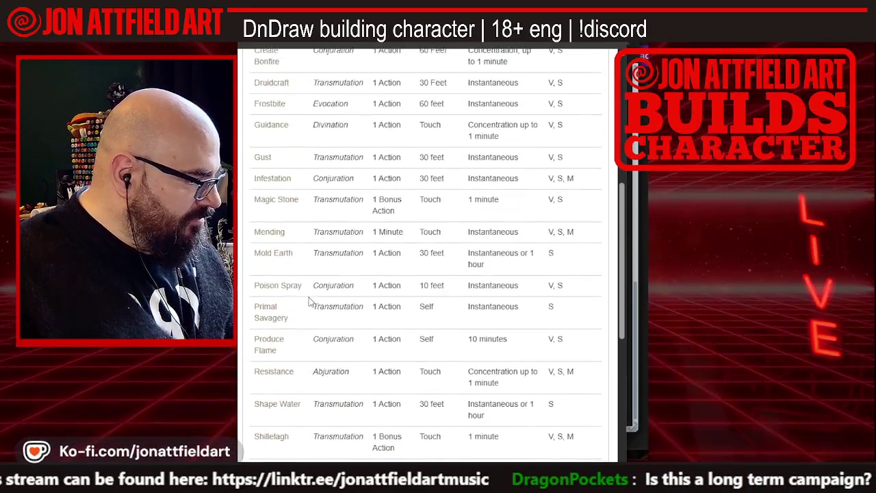
scroll(309, 301, "up", 4)
scroll(309, 301, "down", 4)
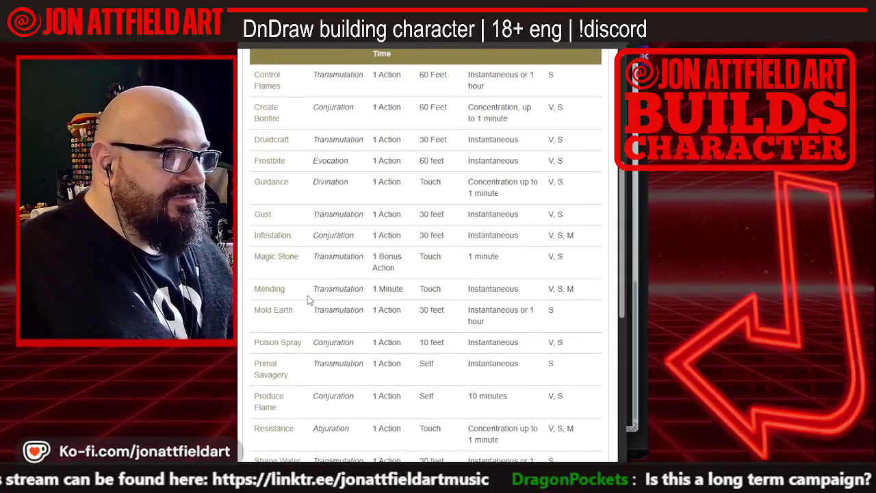
scroll(307, 298, "down", 3)
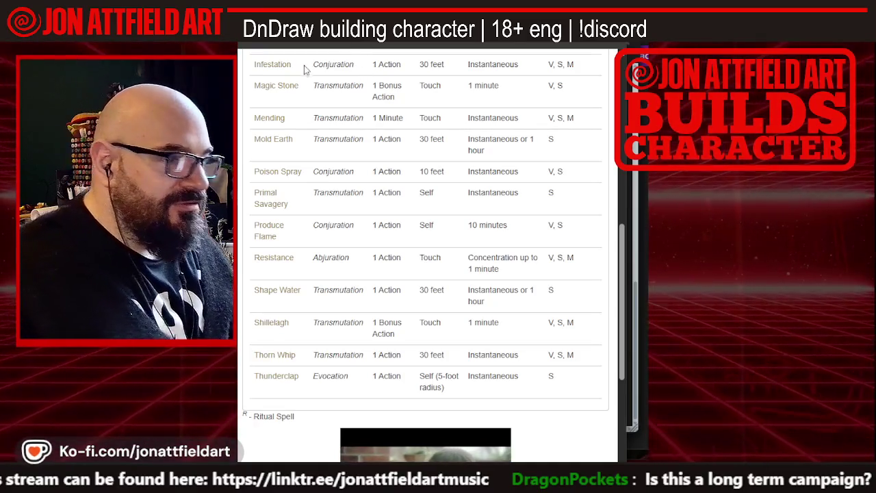
scroll(313, 133, "down", 3)
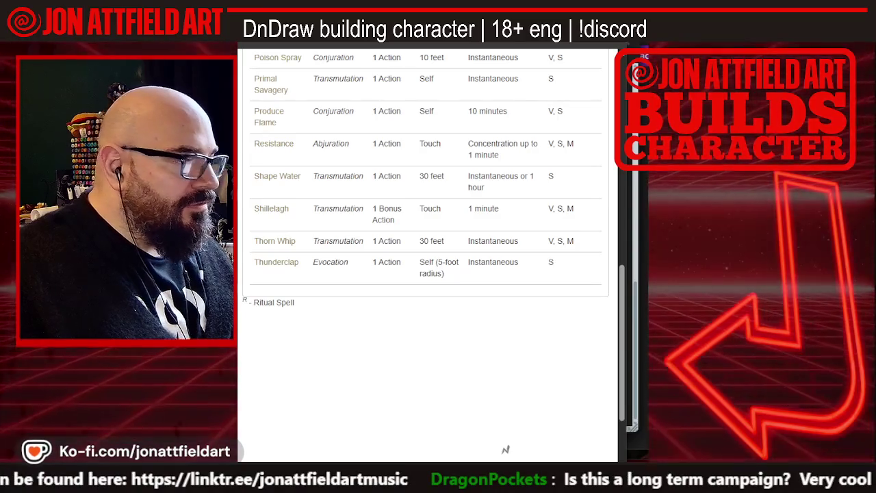
scroll(297, 171, "up", 3)
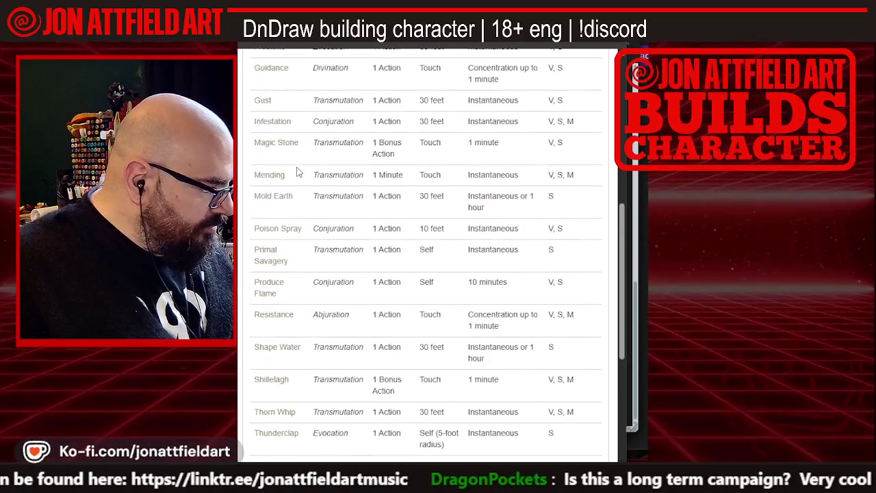
scroll(297, 167, "up", 4)
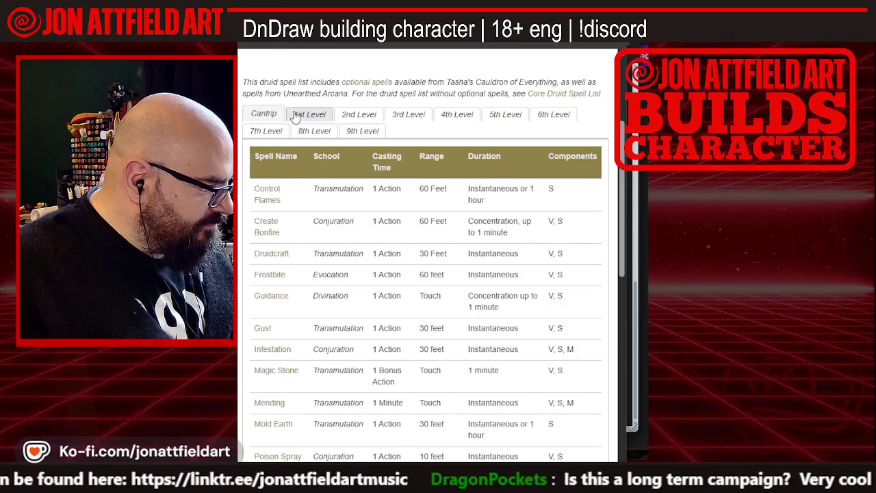
Show the 1st-level druid spells and review Beast Bond, Cure Wounds, Entangle and Healing Word
left_click(302, 115)
scroll(294, 219, "down", 1)
scroll(294, 220, "down", 2)
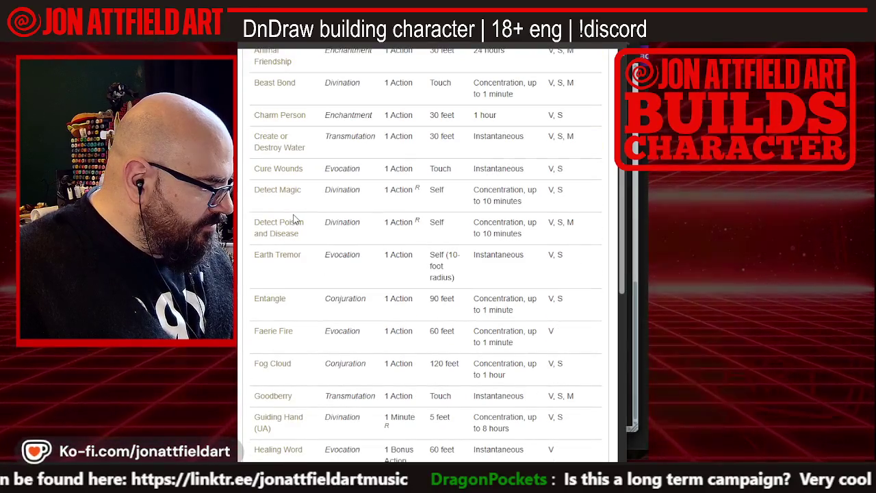
scroll(294, 219, "down", 3)
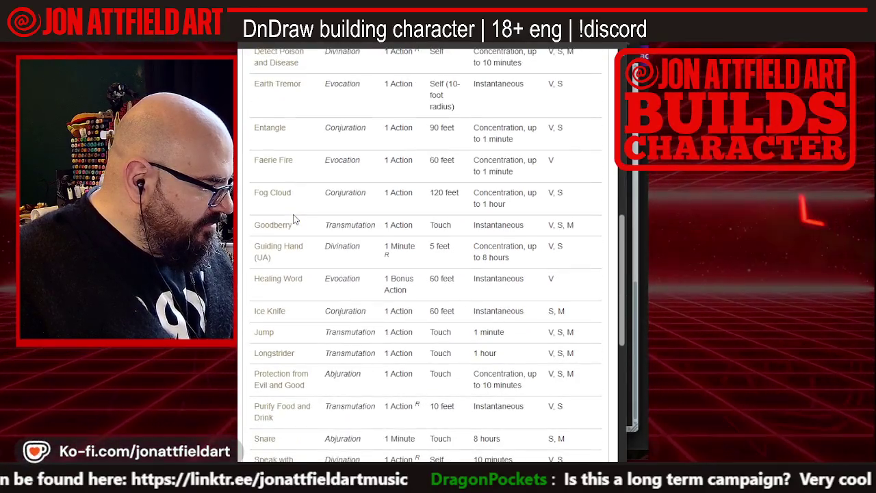
scroll(294, 219, "down", 1)
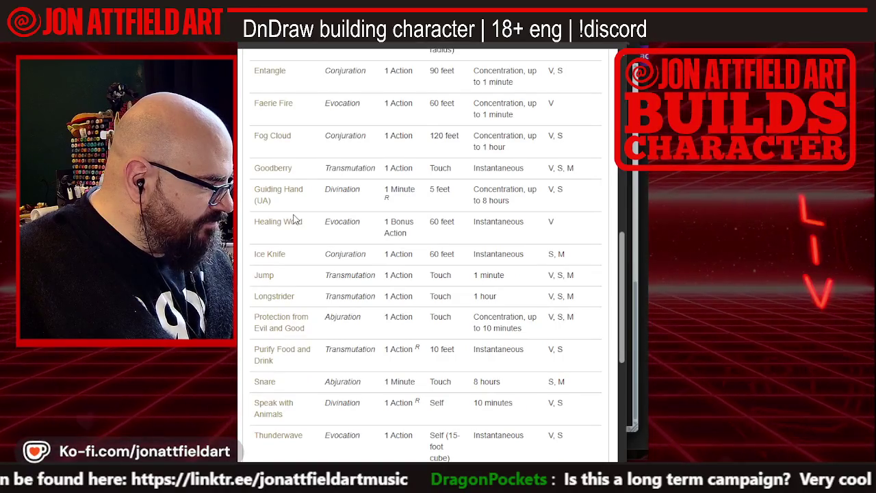
scroll(296, 219, "down", 1)
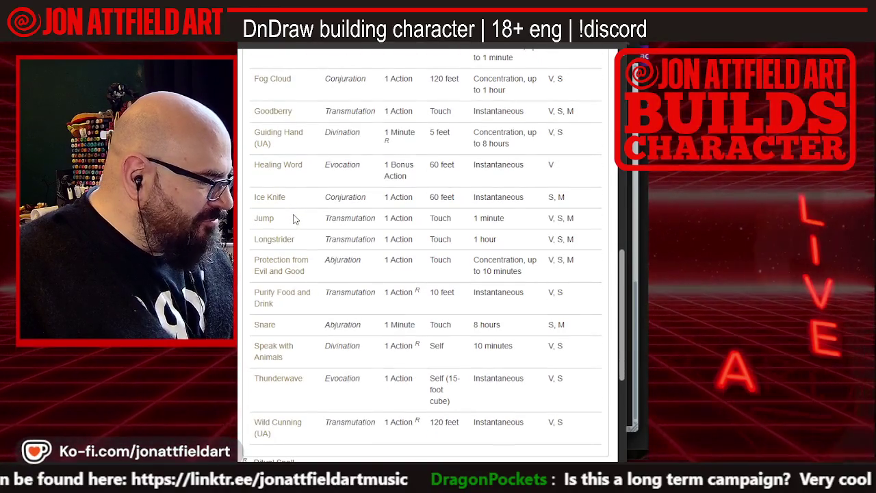
scroll(295, 218, "down", 1)
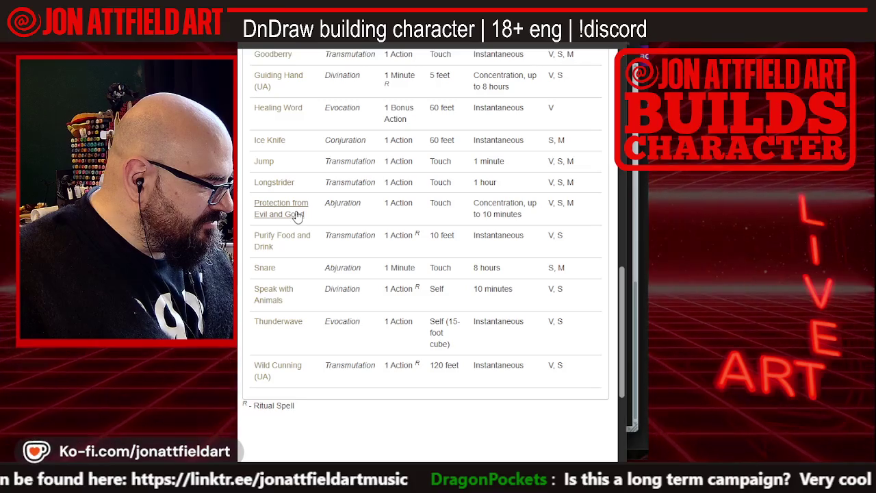
scroll(297, 216, "up", 7)
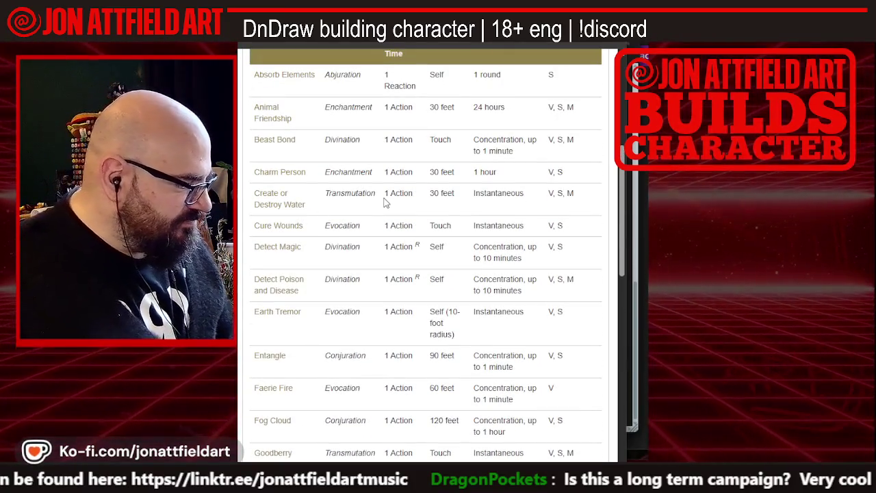
scroll(386, 203, "down", 2)
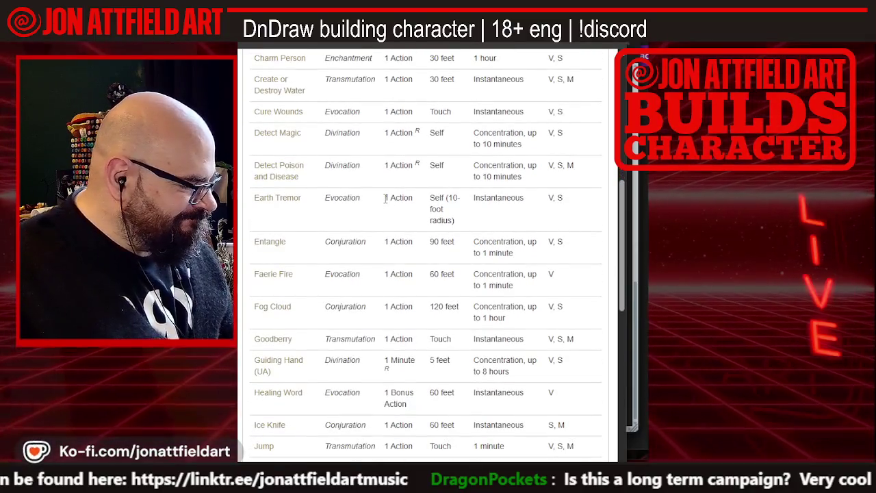
scroll(385, 199, "down", 3)
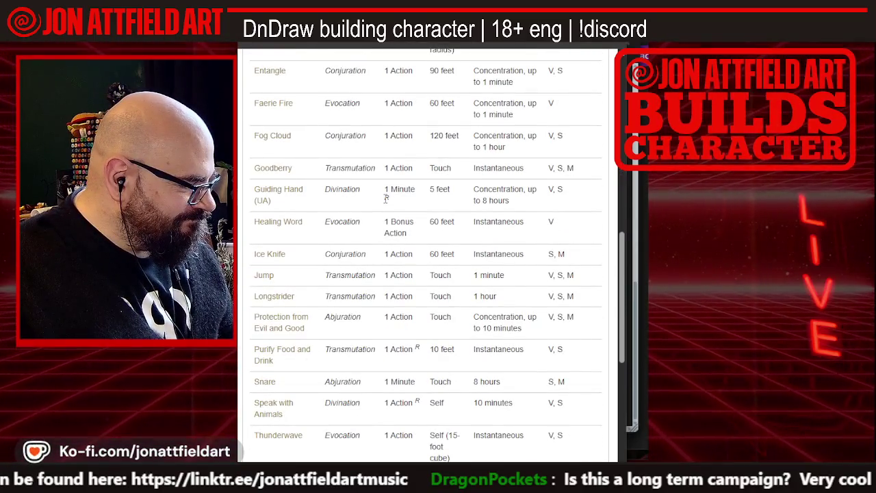
scroll(385, 199, "up", 3)
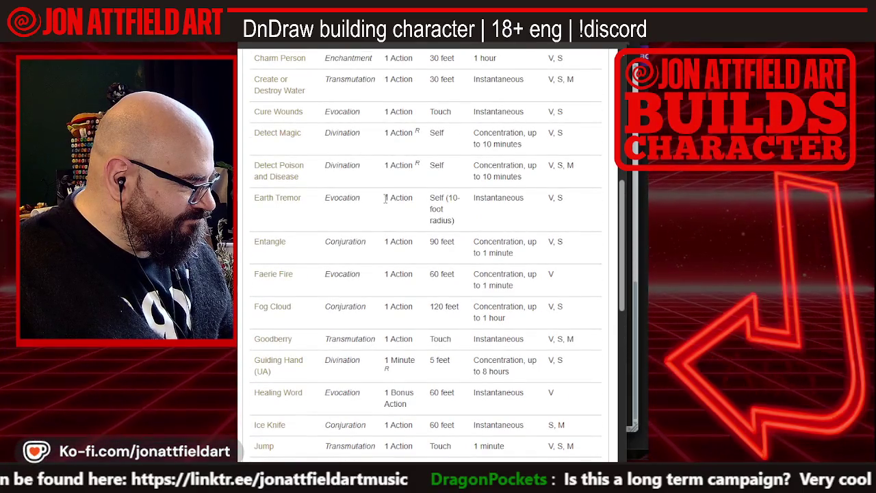
scroll(386, 198, "down", 5)
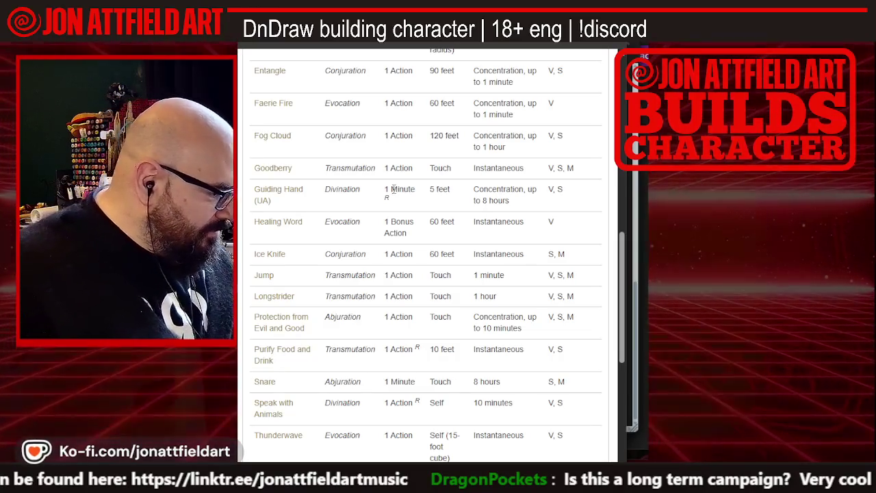
scroll(393, 193, "down", 1)
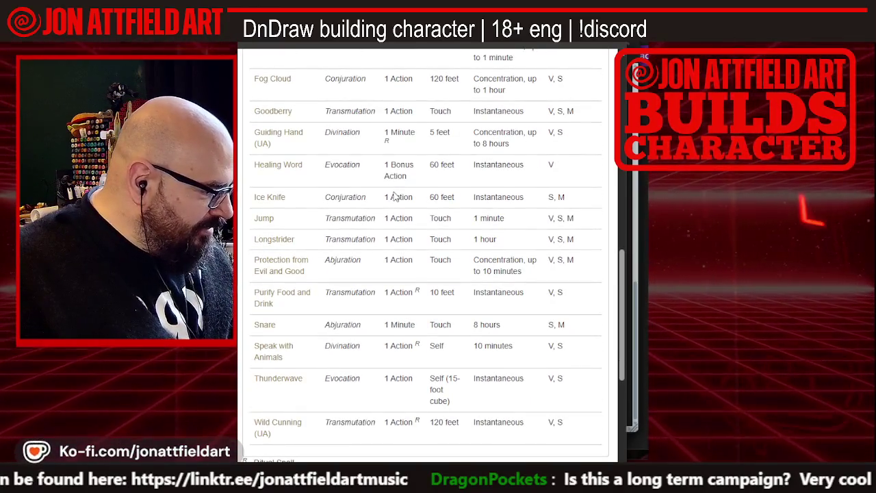
scroll(394, 196, "down", 1)
scroll(393, 196, "up", 9)
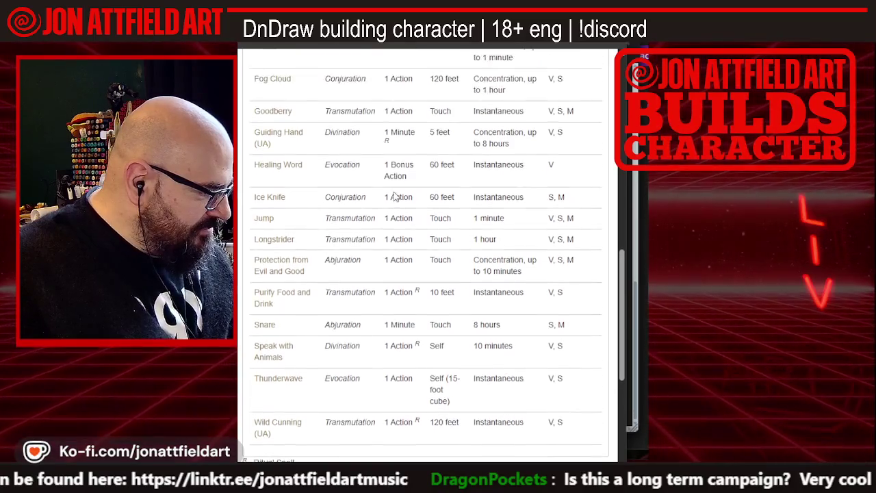
scroll(393, 196, "down", 3)
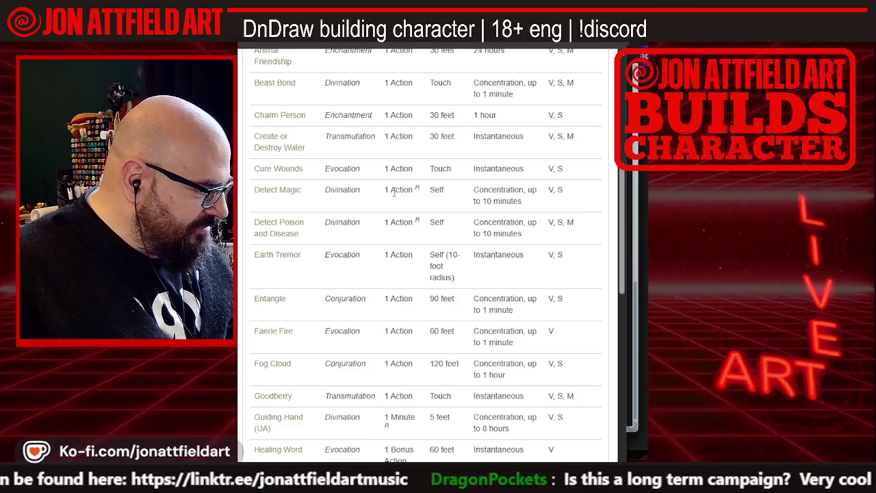
scroll(394, 192, "down", 1)
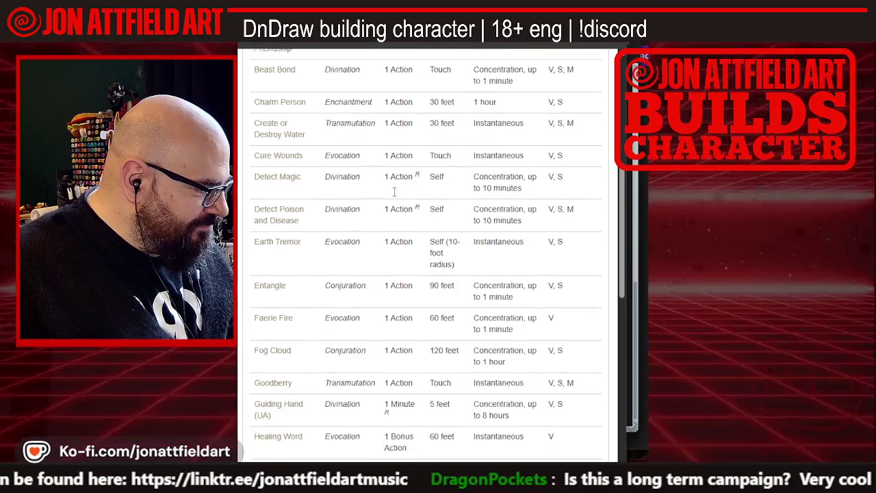
scroll(395, 192, "down", 1)
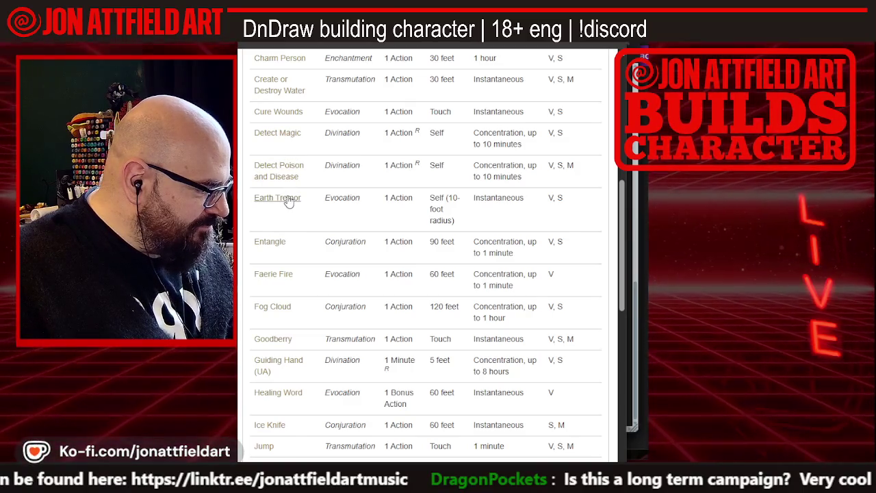
Read the Earth Tremor spell page and return to the druid spell list
left_click(289, 200)
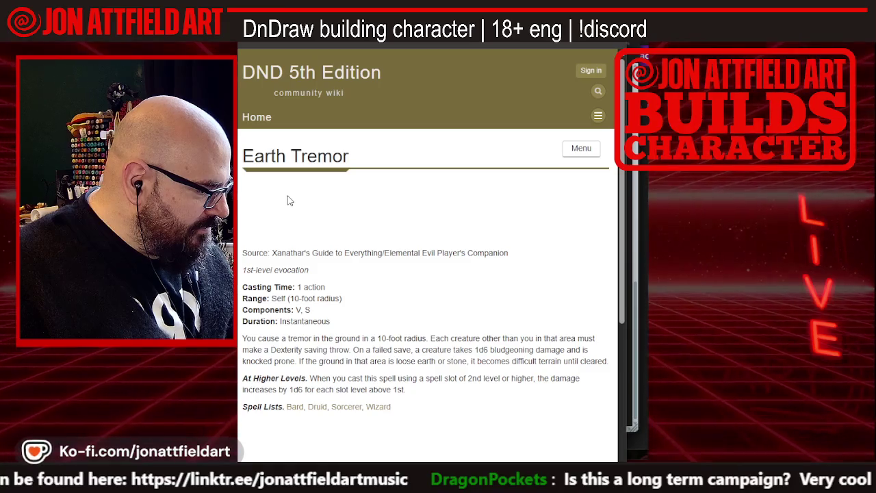
scroll(289, 199, "down", 1)
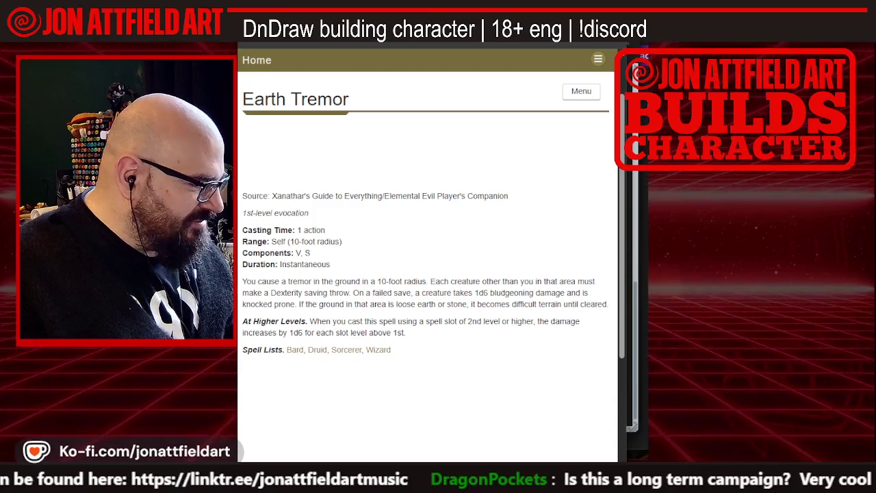
key("alt+Left")
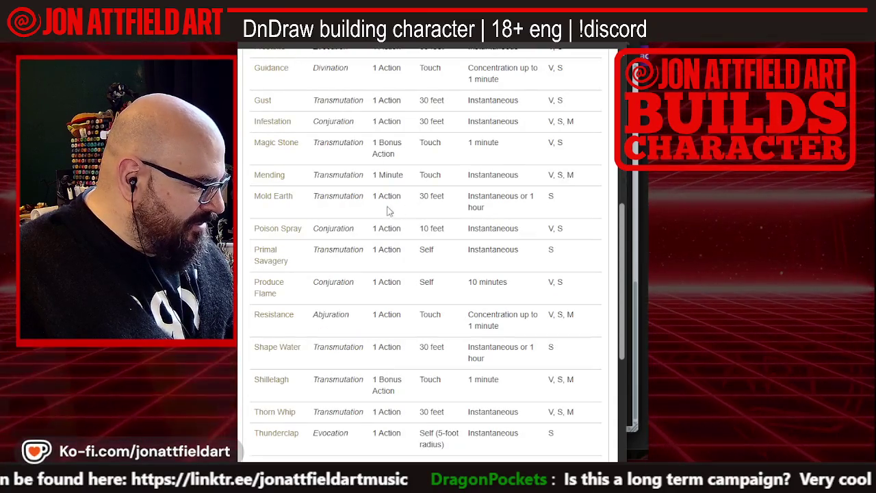
scroll(357, 197, "down", 2)
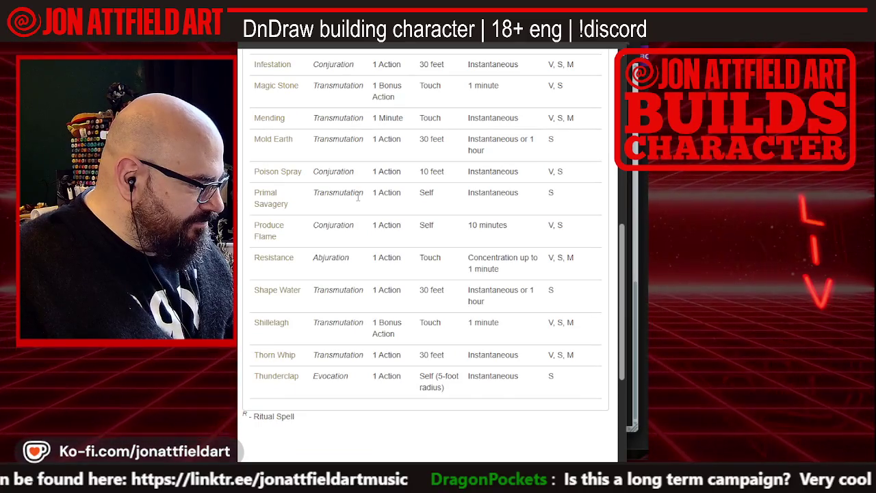
Read the Resistance spell page, then return to the druid cantrip table
left_click(274, 258)
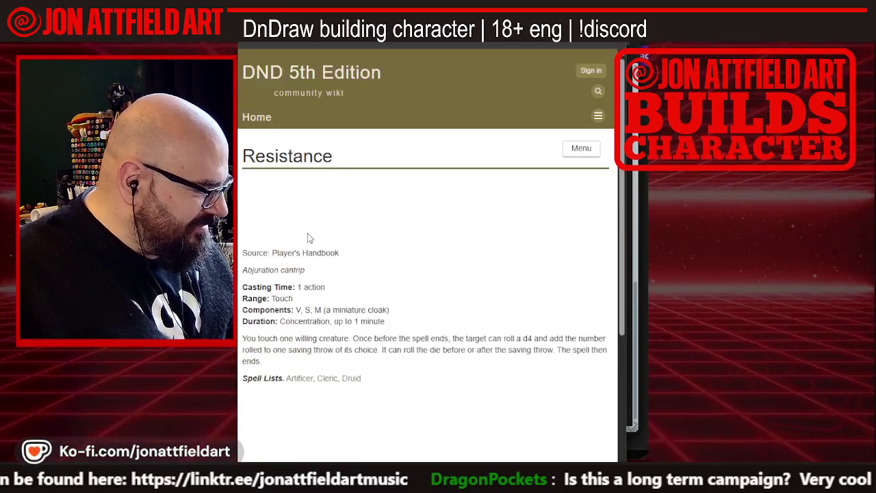
scroll(310, 234, "down", 2)
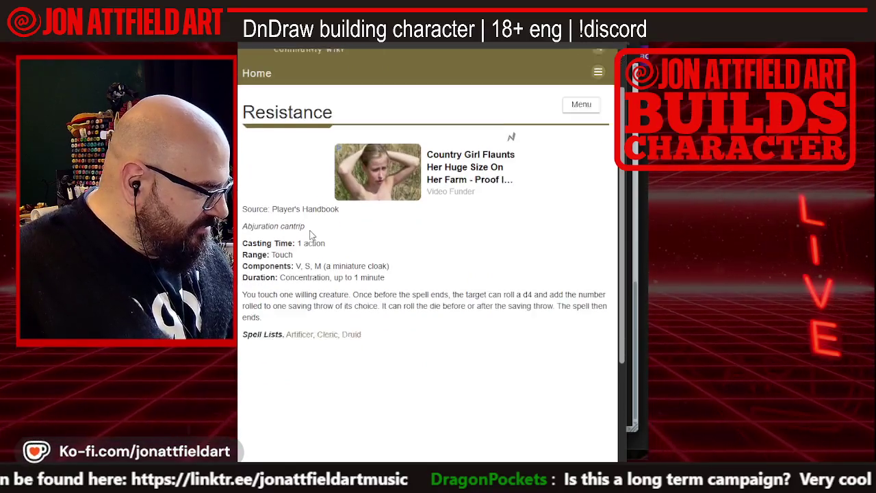
scroll(311, 235, "down", 1)
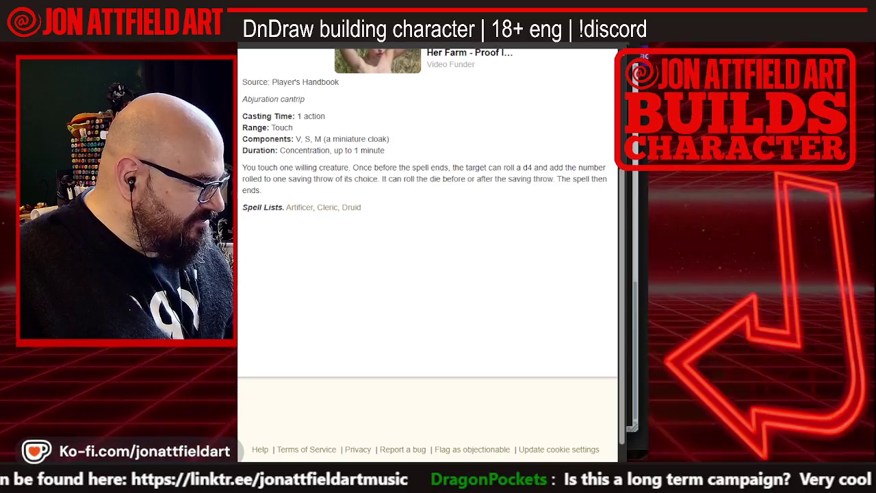
key("alt+Left")
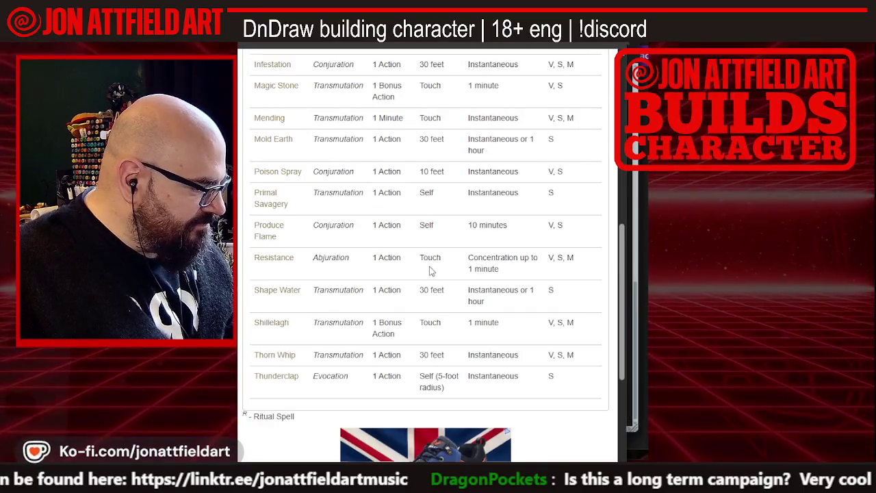
scroll(430, 270, "down", 2)
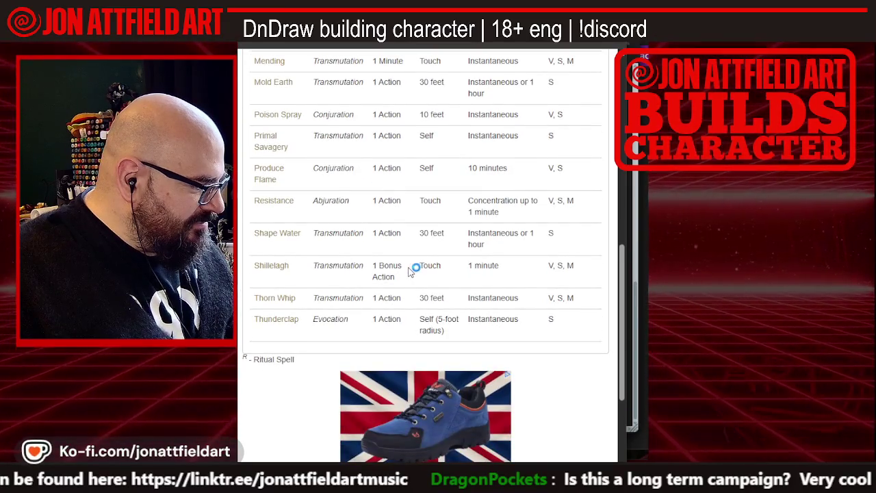
scroll(411, 270, "up", 4)
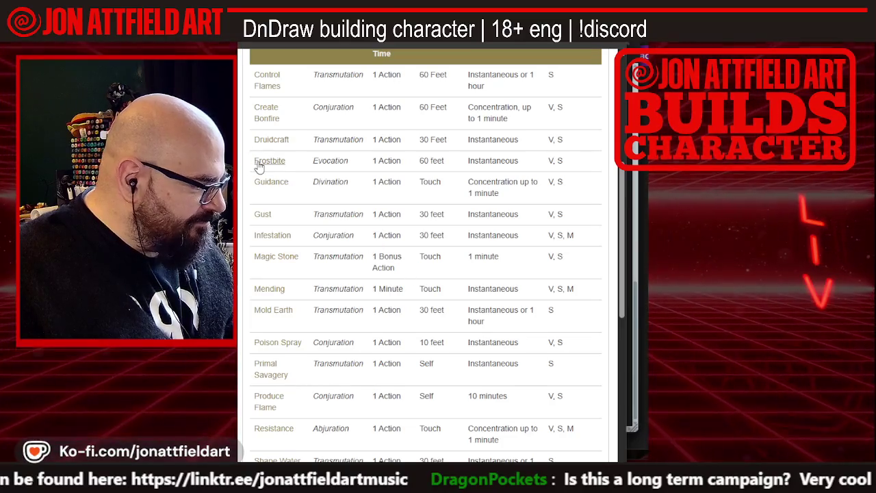
Open the Frostbite cantrip page from the druid cantrip table, then switch windows
left_click(260, 163)
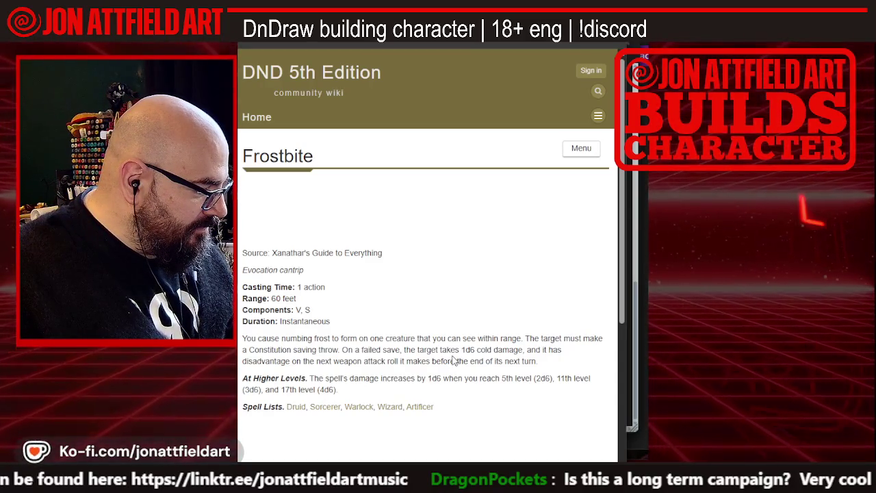
left_click(591, 71)
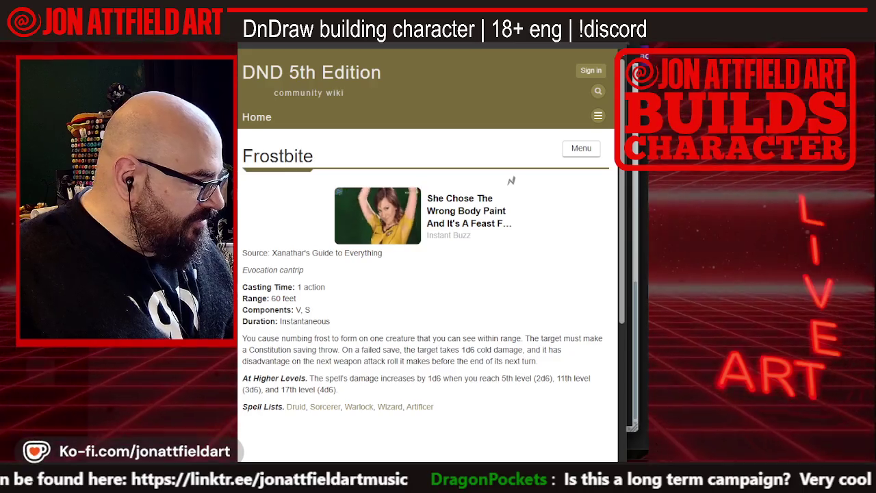
key("alt+Tab")
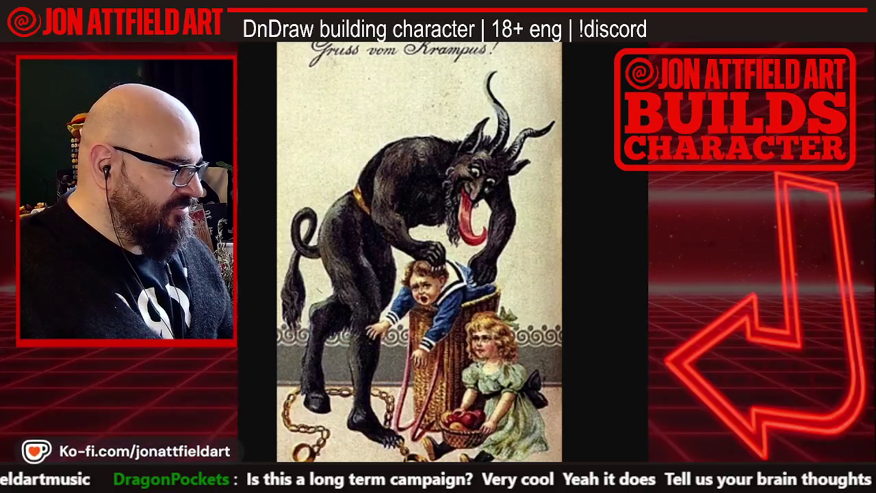
Open a new browser tab and start a search for 'character 5e'
key("ctrl+t")
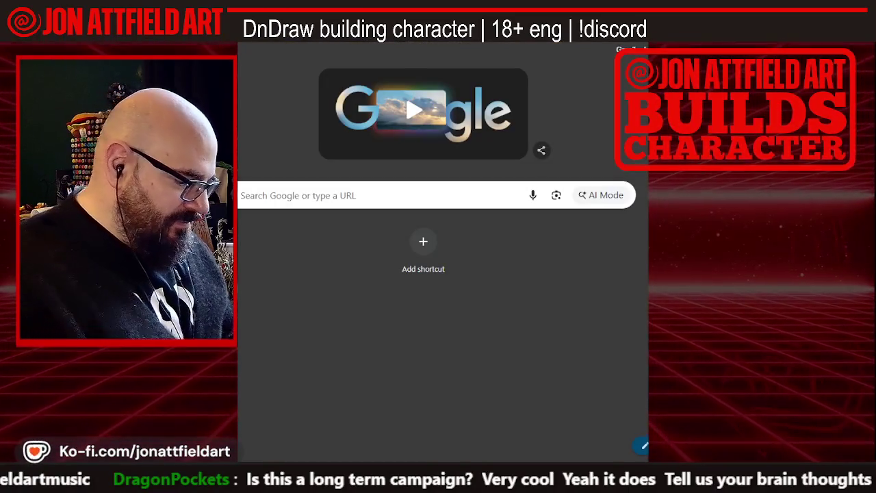
type("character")
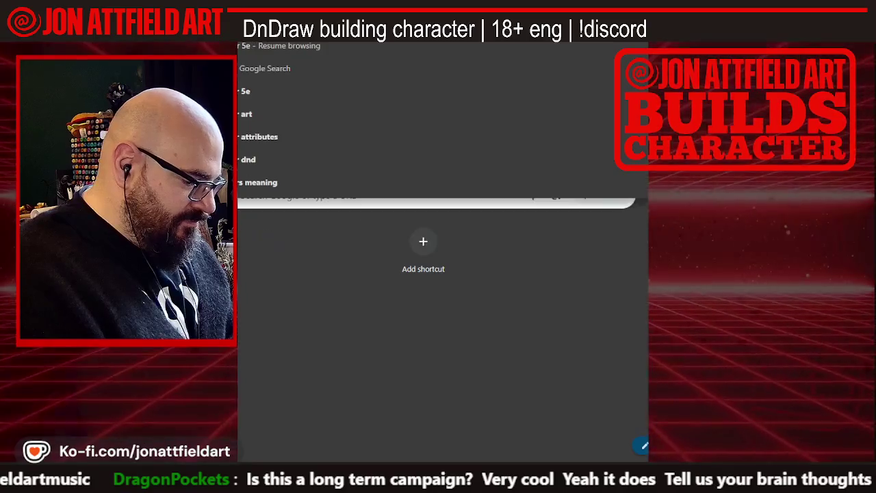
type(" 5e")
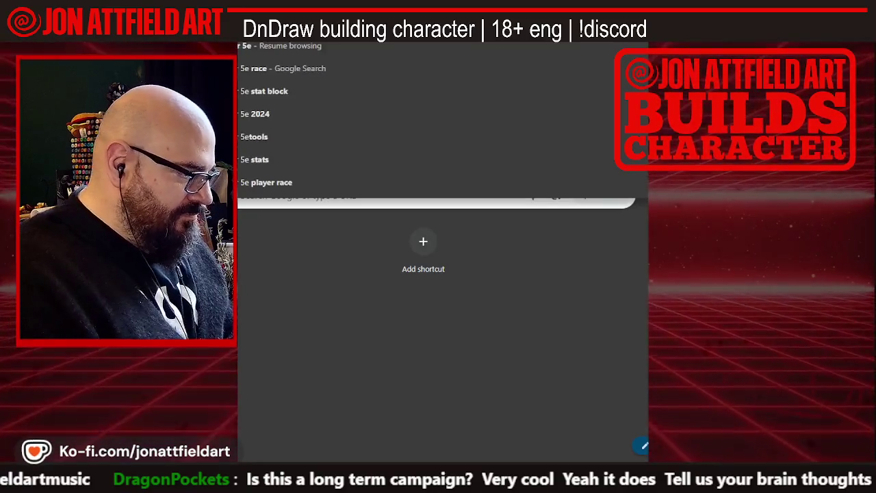
Search bugbear 5e, show the image results and preview the Bugbear | Level Up picture
key("Return")
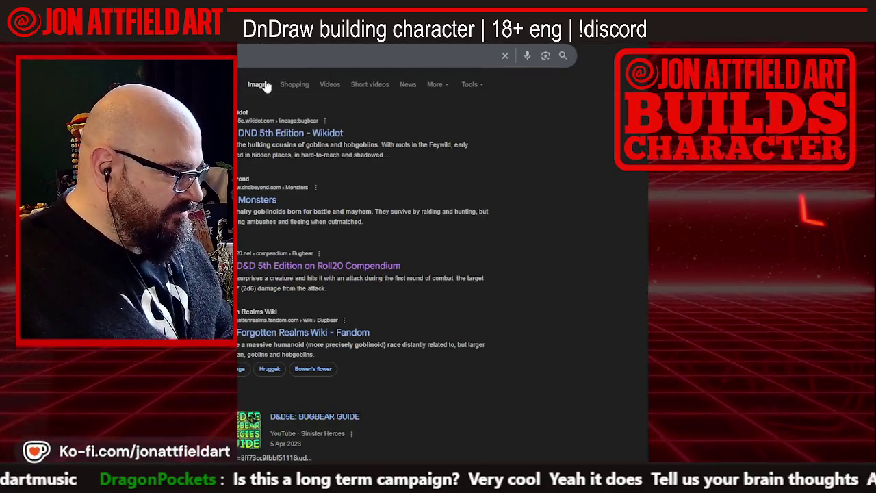
left_click(264, 85)
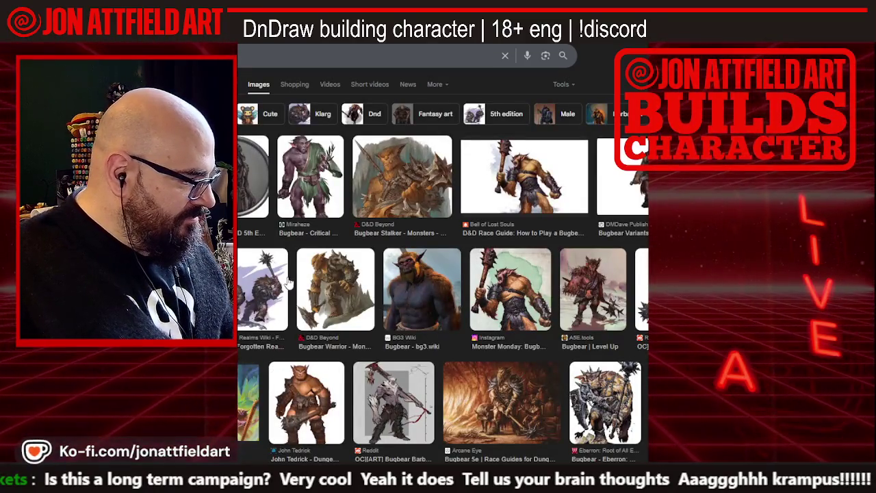
left_click(579, 275)
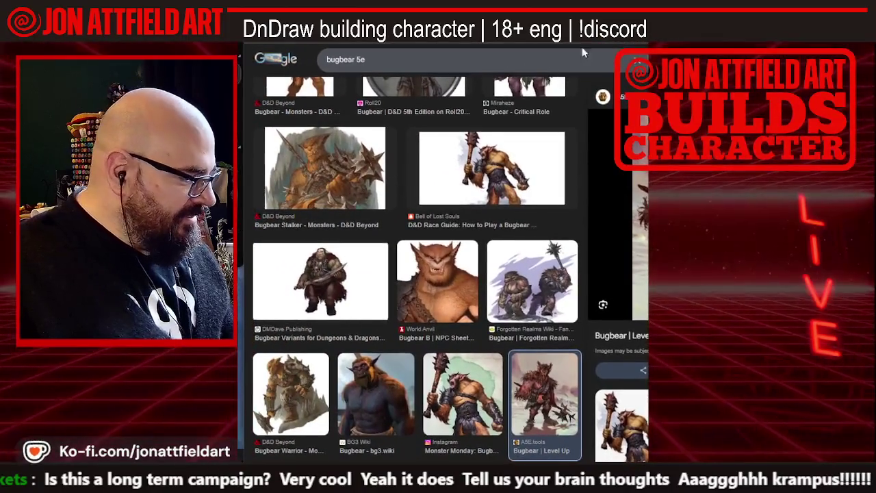
Browse further bugbear images, previewing the Kingson art and then Bugbear - 5etools
scroll(403, 136, "up", 2)
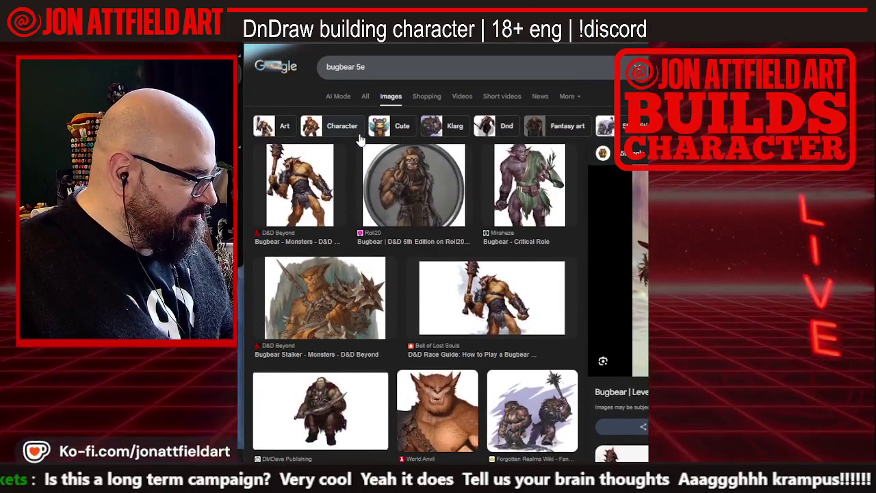
scroll(443, 187, "down", 3)
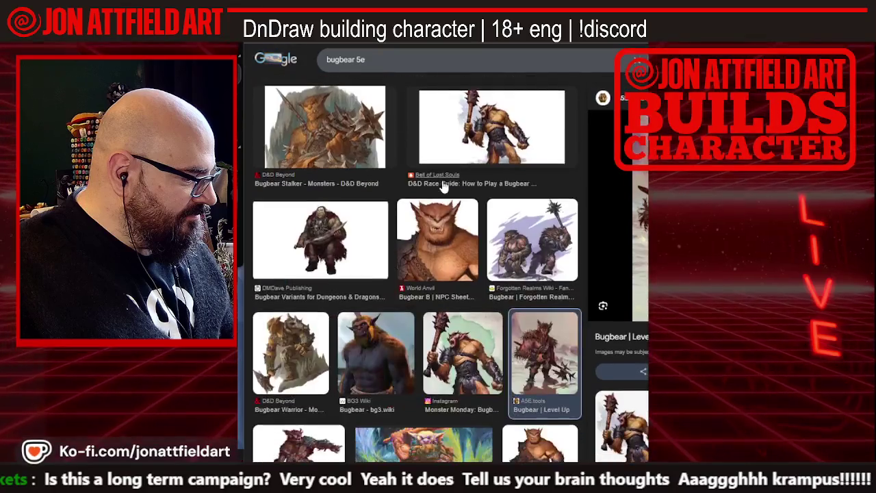
scroll(443, 186, "down", 5)
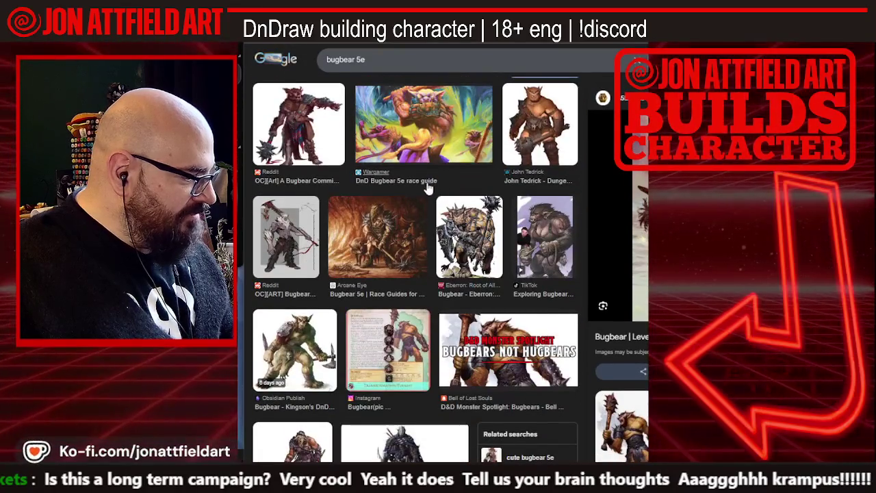
scroll(427, 188, "down", 1)
left_click(282, 286)
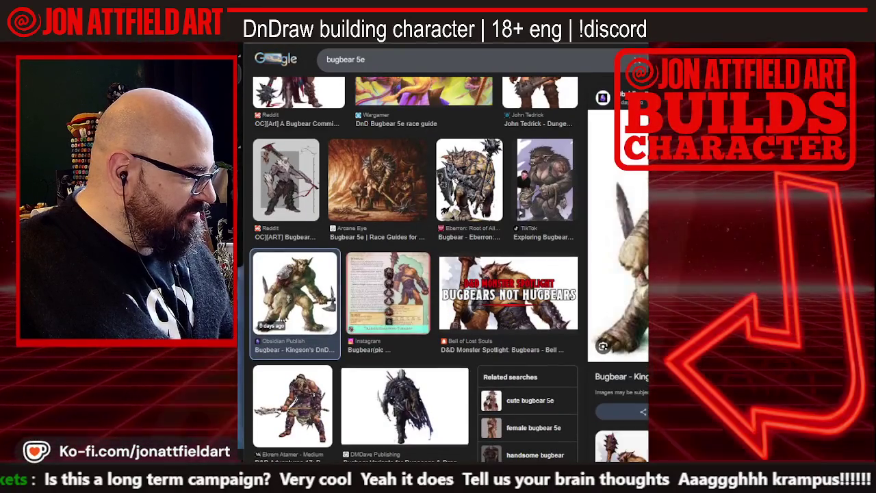
mouse_move(521, 34)
left_mouse_down()
mouse_move(252, 42)
mouse_move(588, 41)
left_mouse_up()
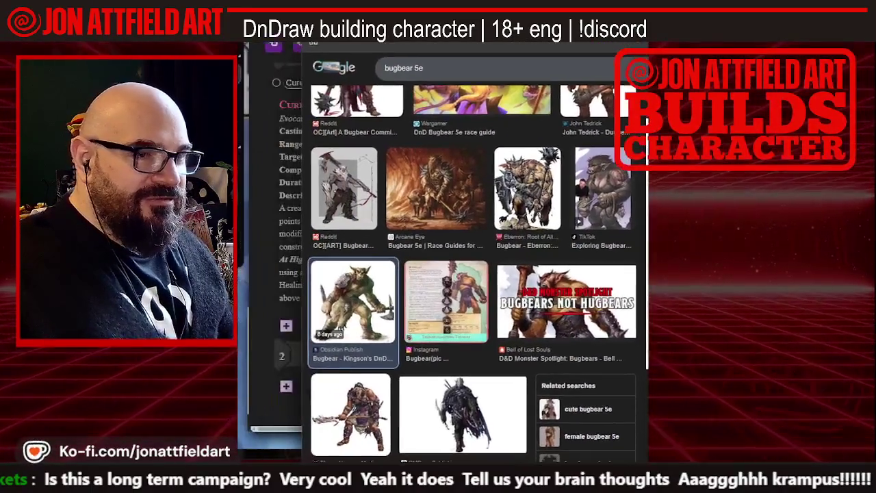
scroll(471, 197, "down", 1)
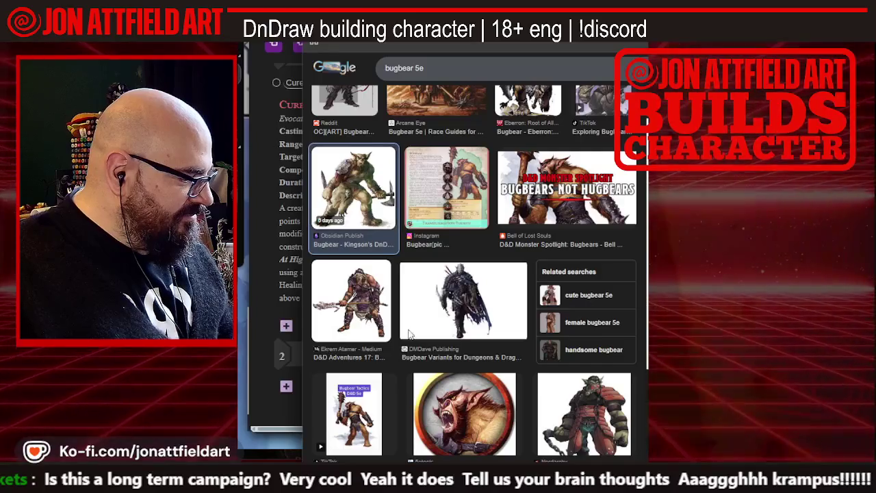
scroll(470, 364, "down", 1)
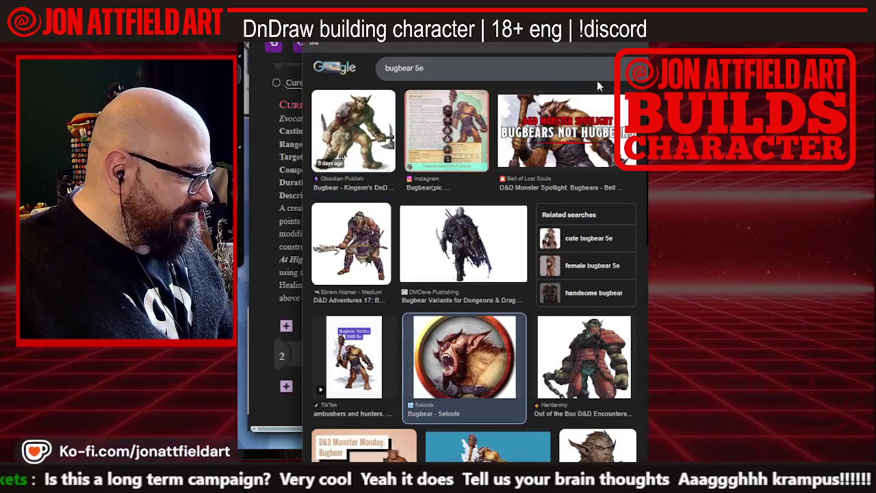
left_click(464, 355)
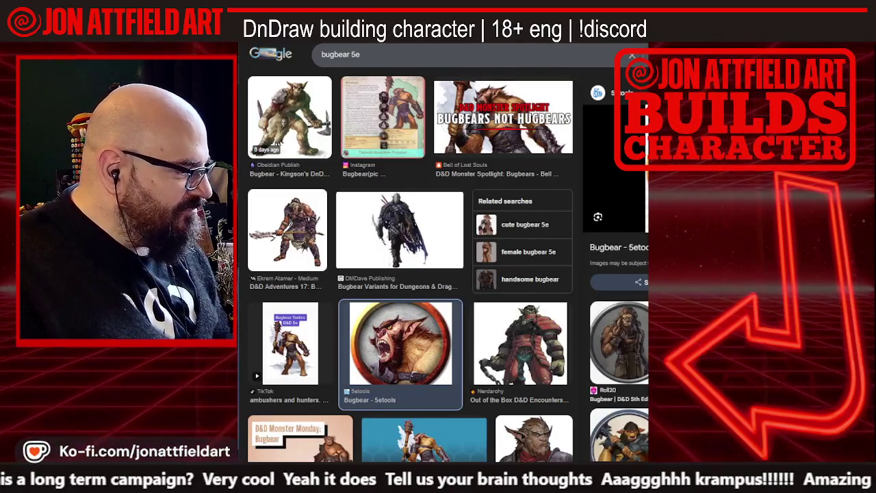
Switch to the Roll20 Cure Wounds spell, then over to the wiki druid spell list
key("alt+Tab")
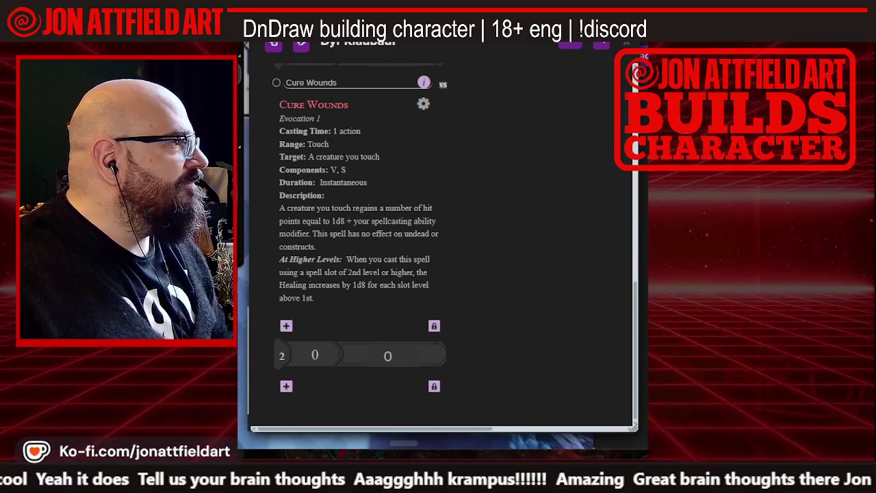
key("alt+Tab")
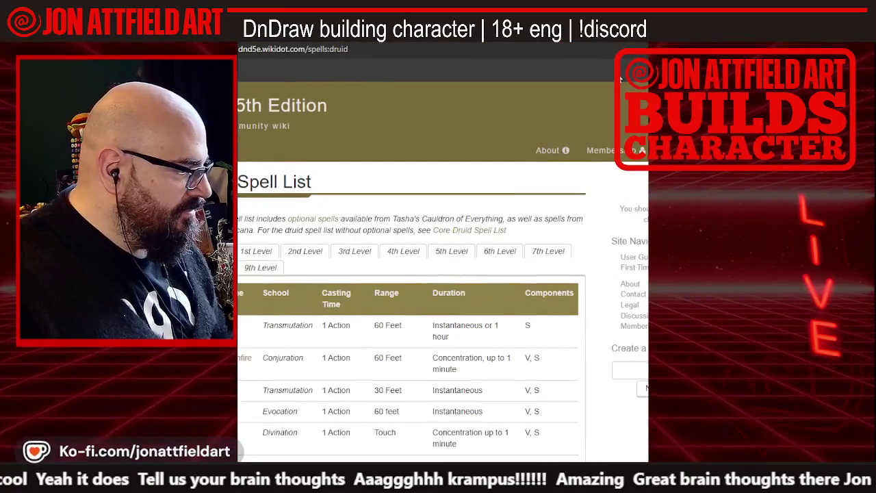
Narrow the browser window and look through the 1st-level druid spells
left_click_drag(651, 87, 557, 87)
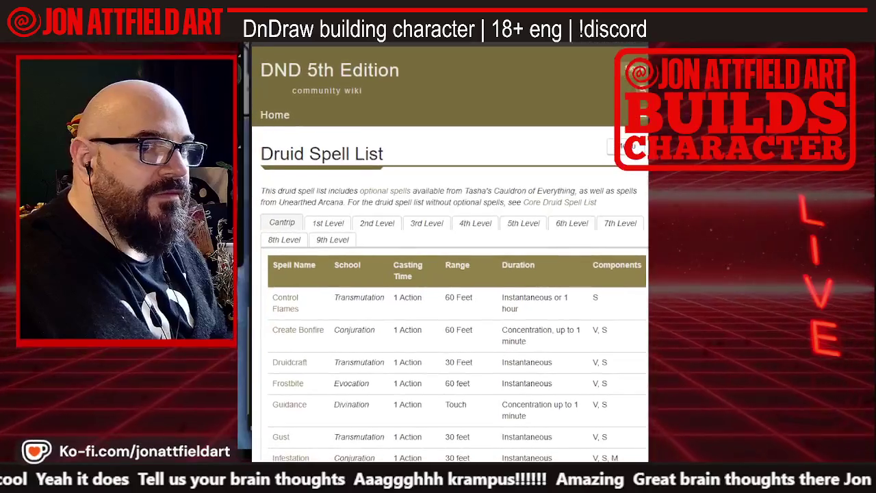
scroll(318, 209, "down", 3)
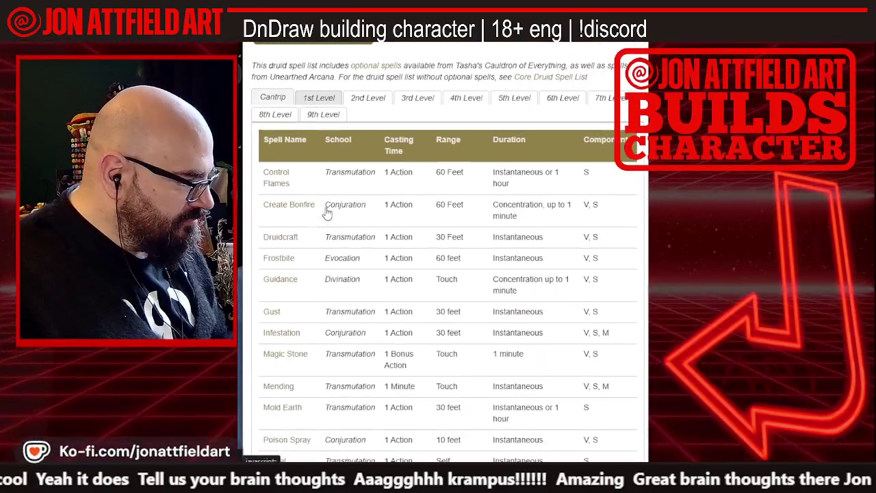
left_click(320, 96)
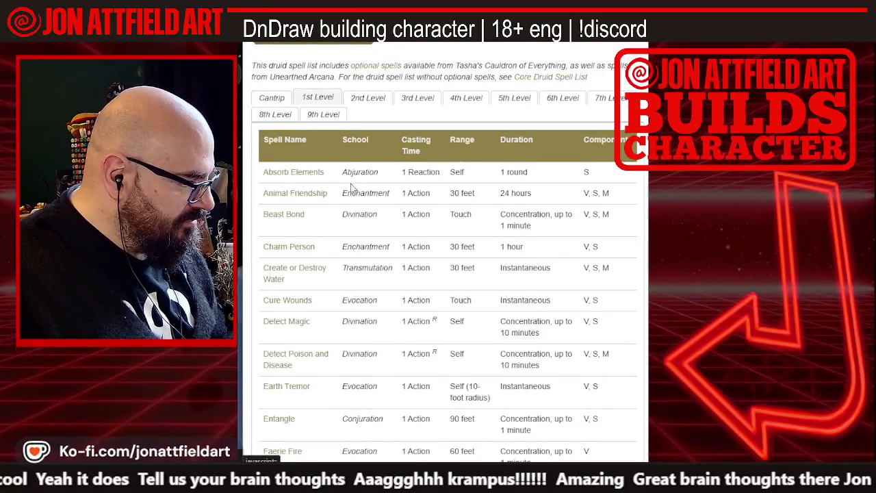
scroll(352, 188, "down", 5)
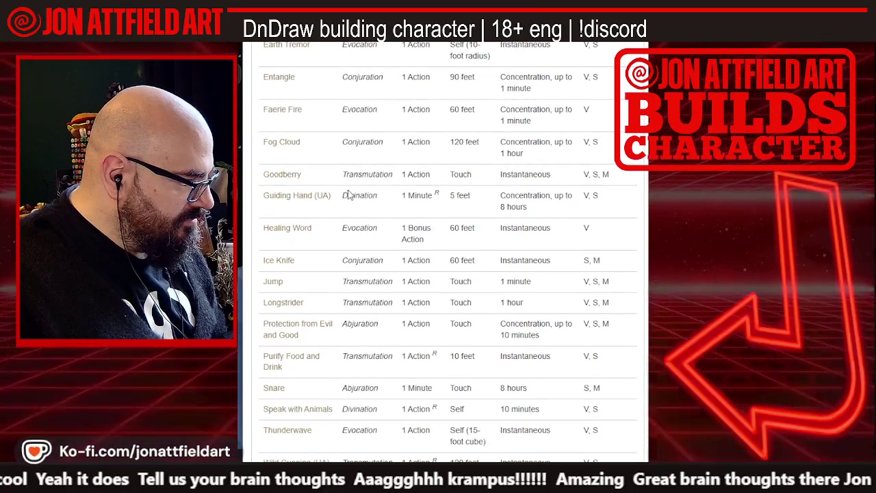
scroll(349, 195, "down", 2)
scroll(347, 190, "up", 3)
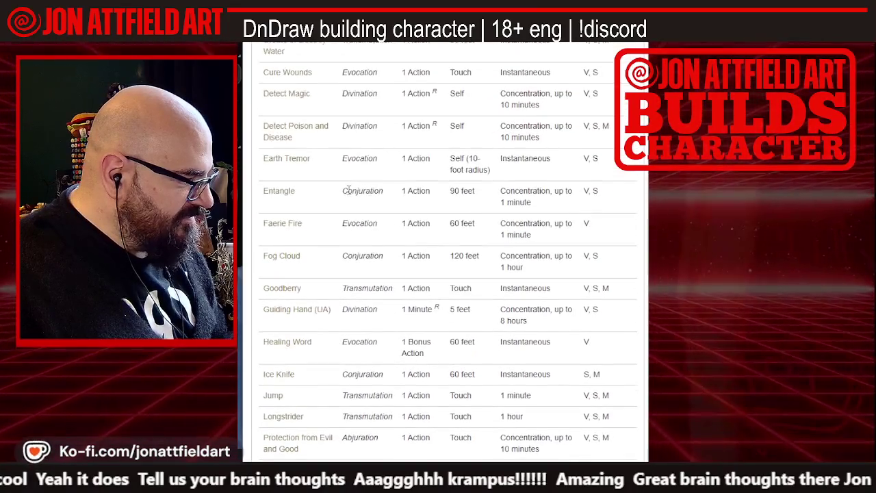
scroll(348, 191, "up", 1)
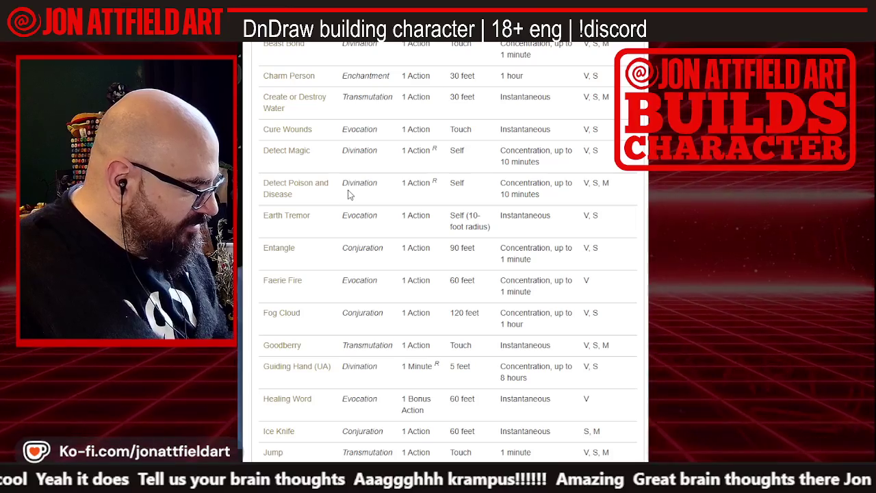
scroll(348, 195, "down", 1)
scroll(347, 194, "up", 1)
scroll(348, 194, "up", 1)
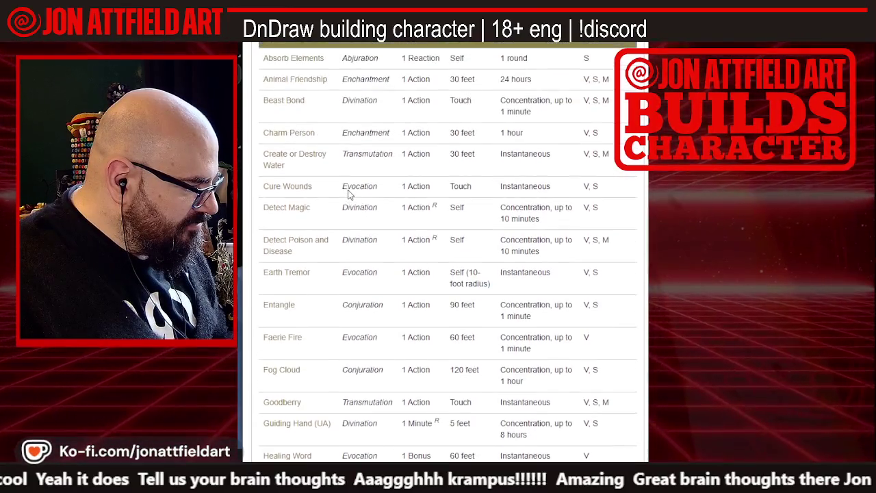
scroll(348, 194, "up", 3)
Return to the druid cantrip table, then go back to the character sheet
left_click(273, 154)
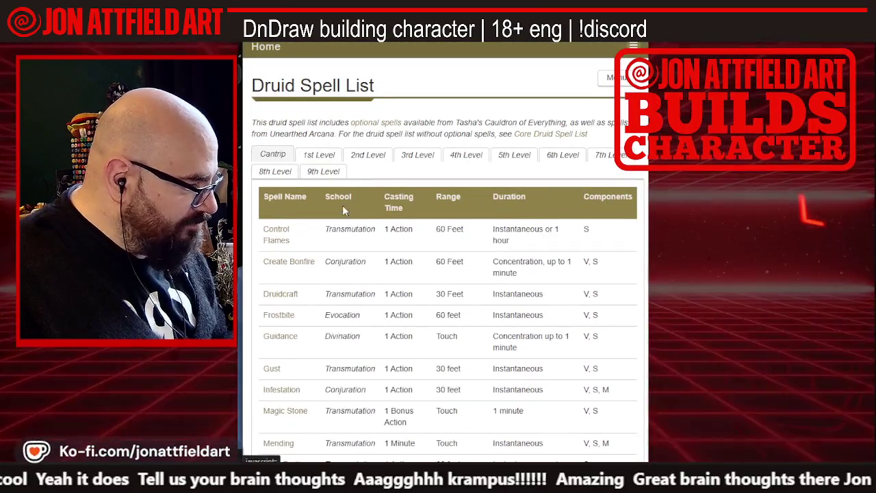
scroll(344, 227, "down", 5)
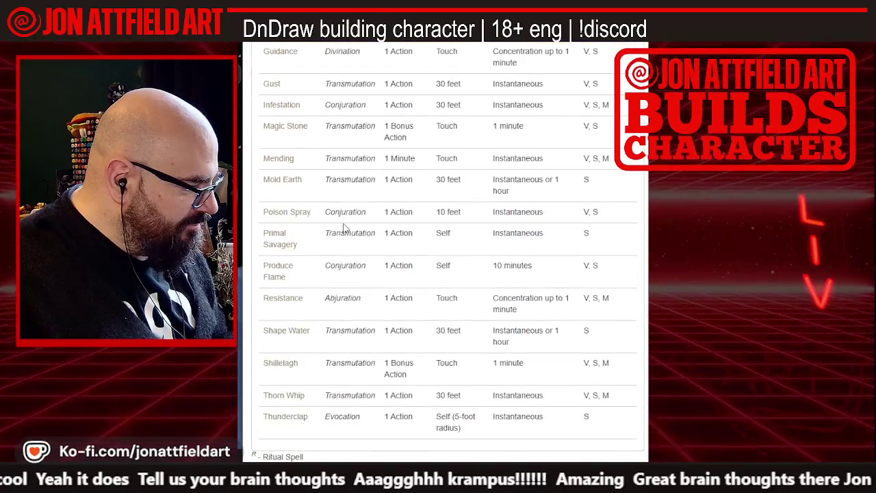
scroll(344, 228, "up", 2)
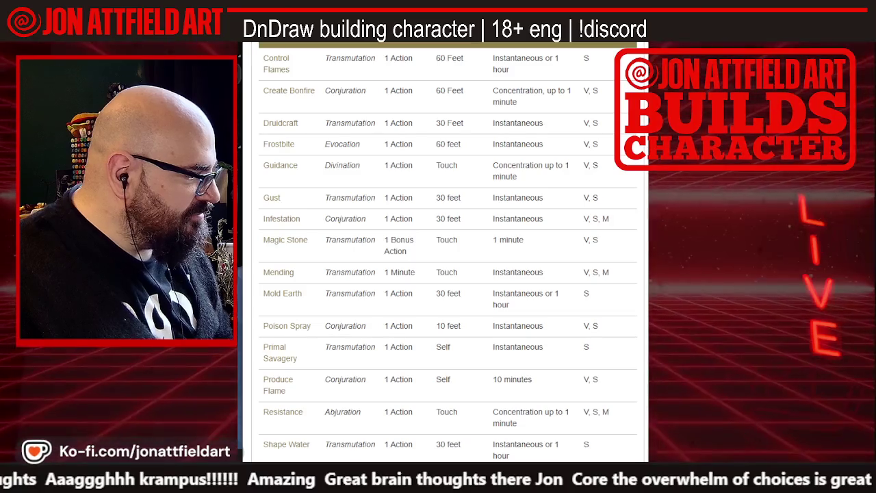
key("alt+Tab")
Add a blank cantrip on the Roll20 sheet and open the wiki's Frostbite page
scroll(284, 108, "up", 1)
scroll(283, 108, "up", 7)
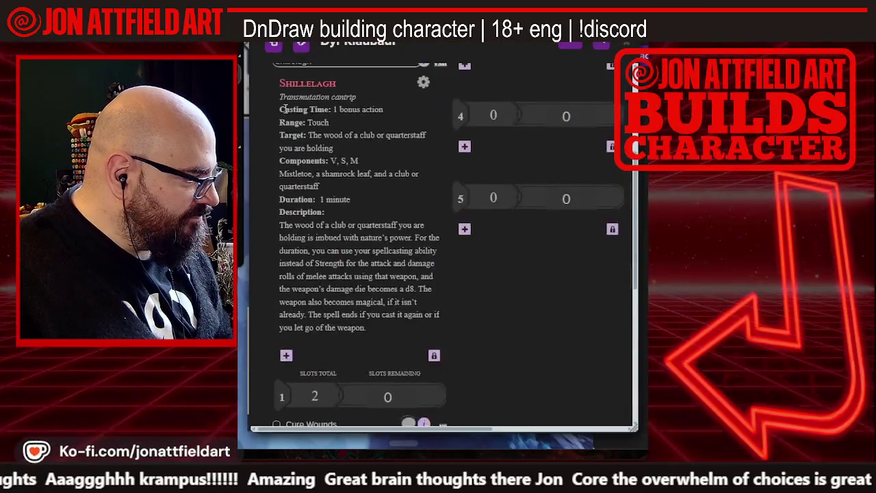
scroll(285, 109, "down", 4)
scroll(285, 109, "down", 1)
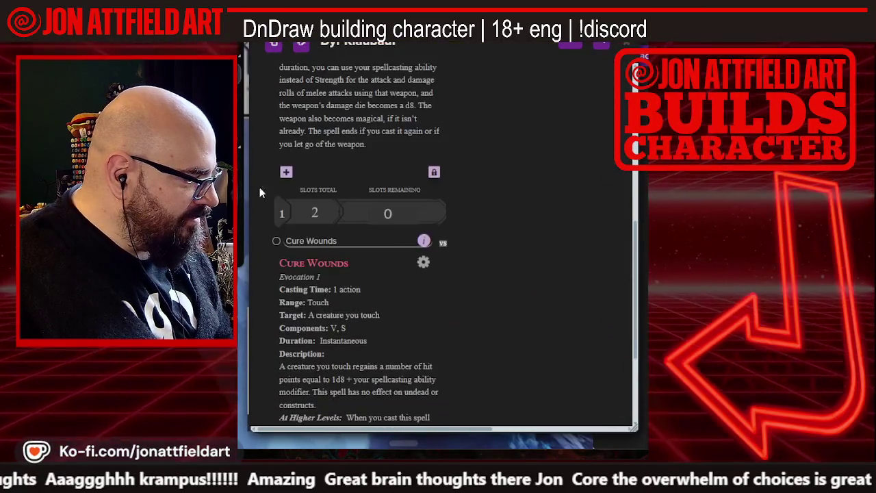
left_click(286, 171)
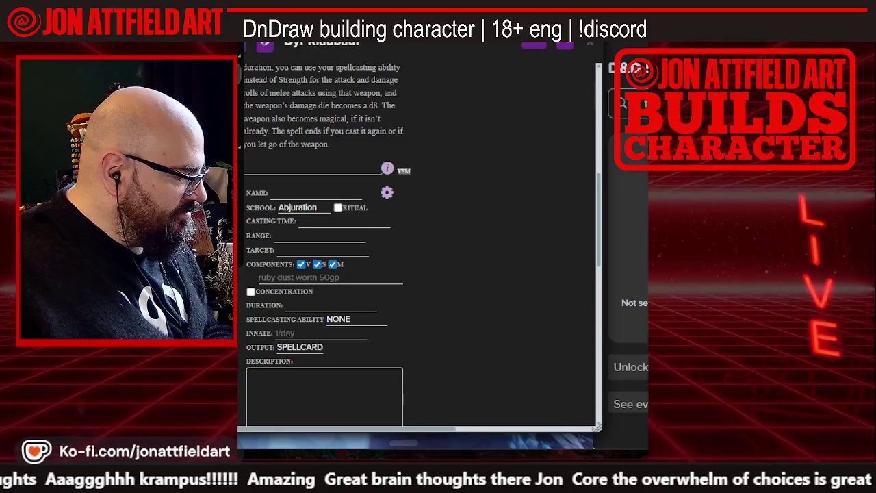
left_click(561, 427)
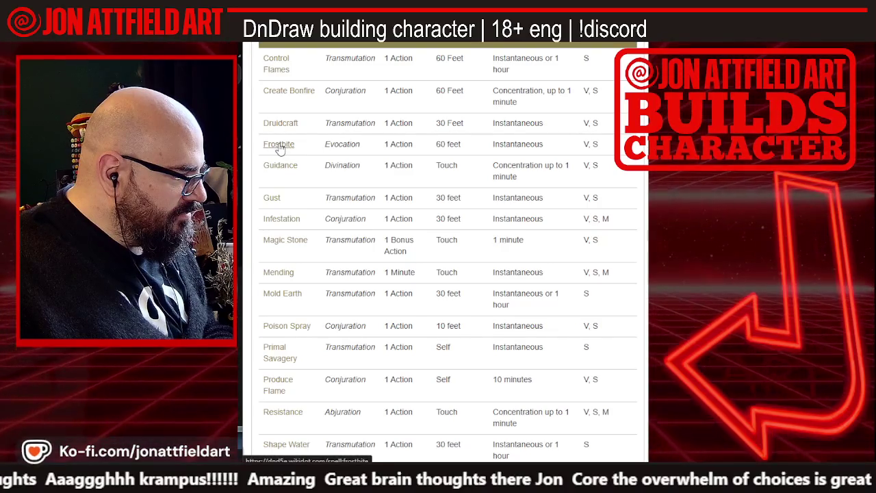
left_click(280, 148)
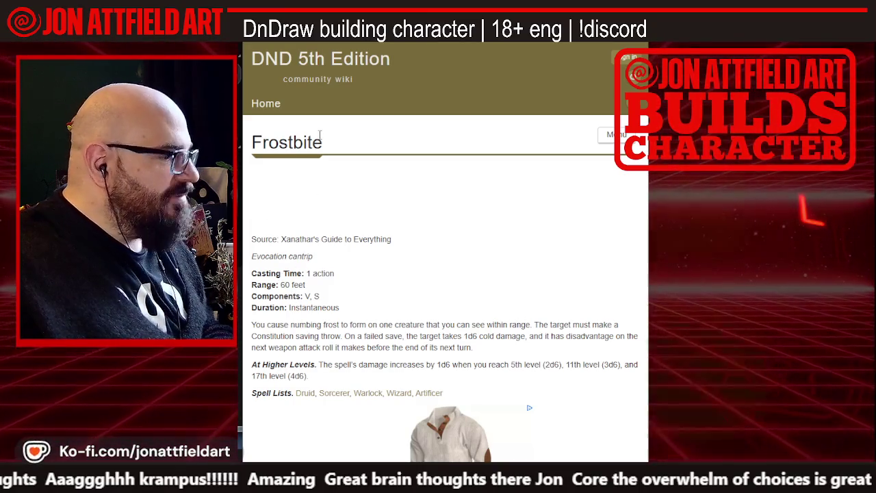
Copy the Frostbite title from the wiki and return to the new Roll20 cantrip
left_click_drag(326, 152, 250, 147)
key("super+c")
right_click(256, 142)
right_click(266, 141)
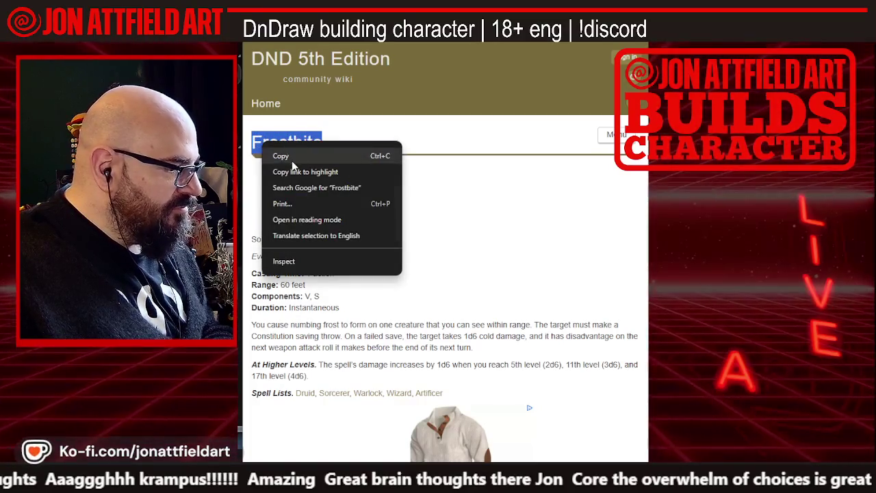
key("Escape")
key("super+Right")
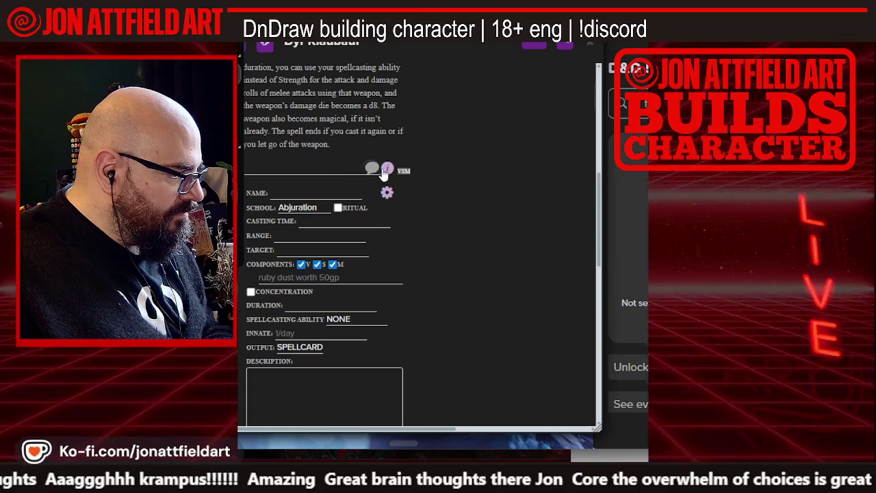
left_click(387, 195)
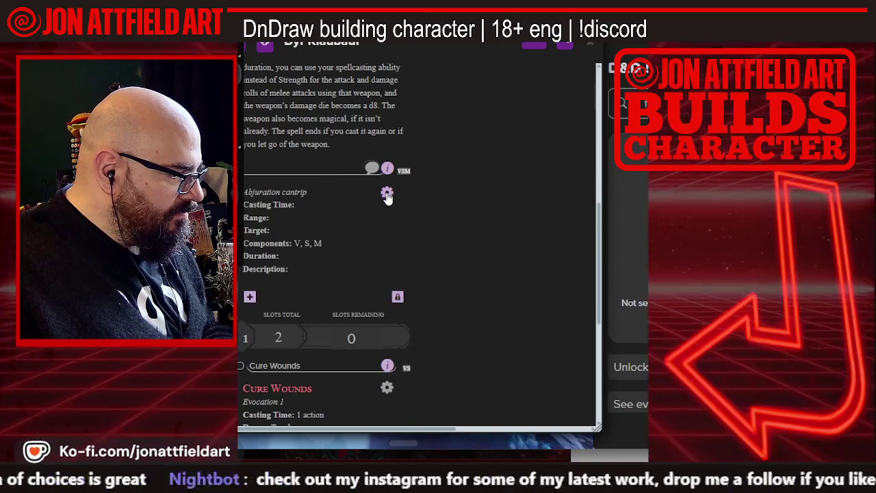
Paste Frostbite as the cantrip's name and set its school to Evocation
left_click(387, 193)
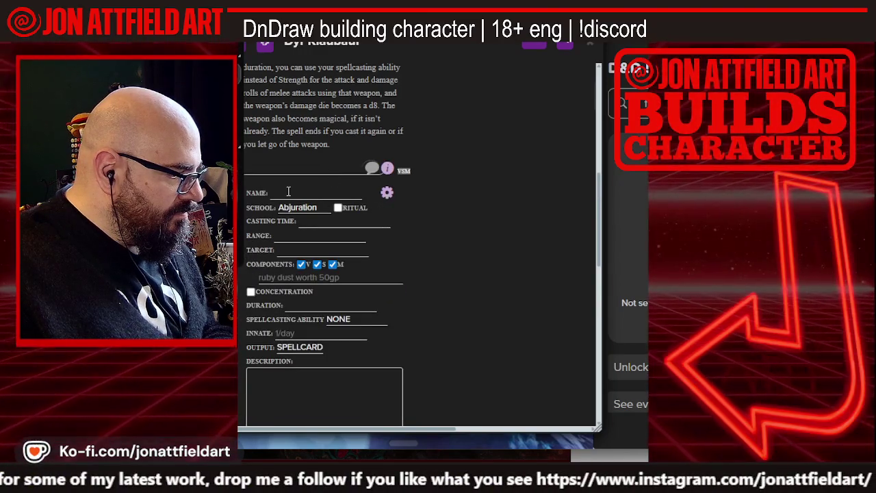
left_click(288, 192)
right_click(292, 193)
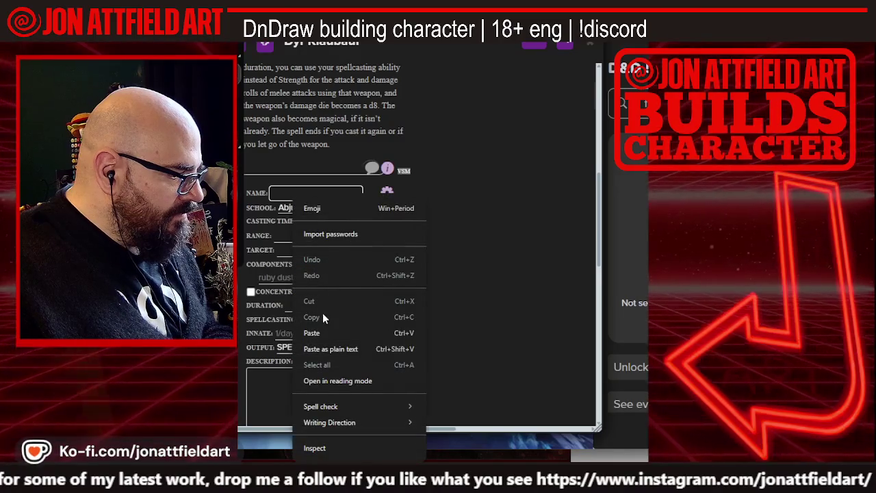
left_click(321, 331)
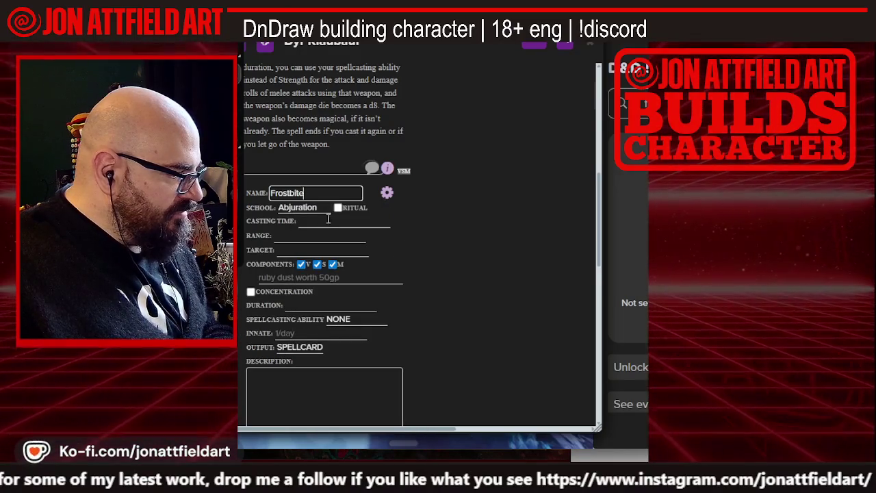
key("alt+Tab")
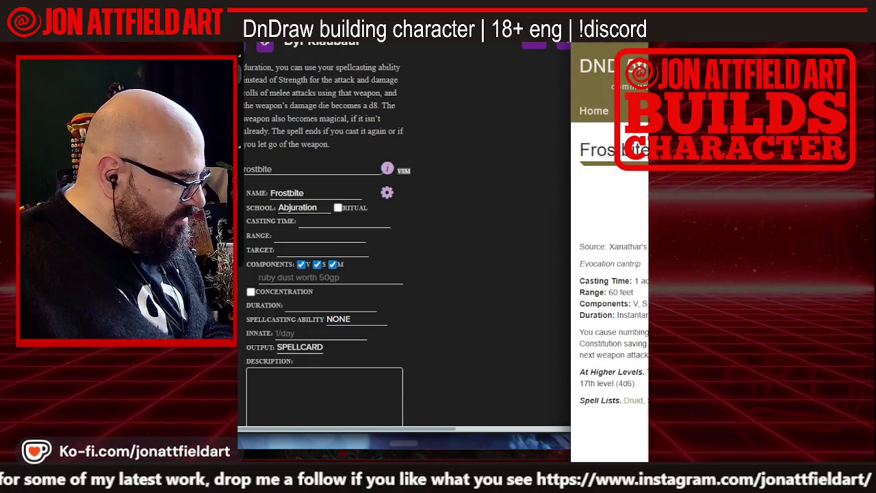
left_click(298, 207)
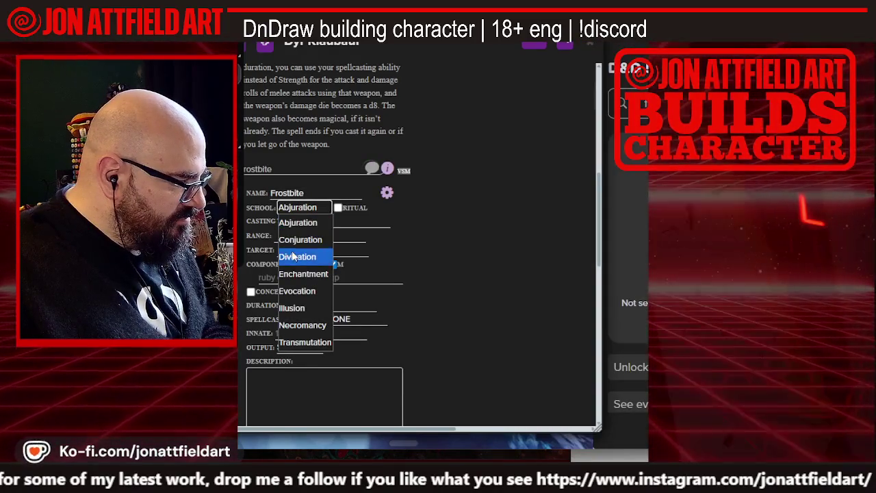
left_click(293, 290)
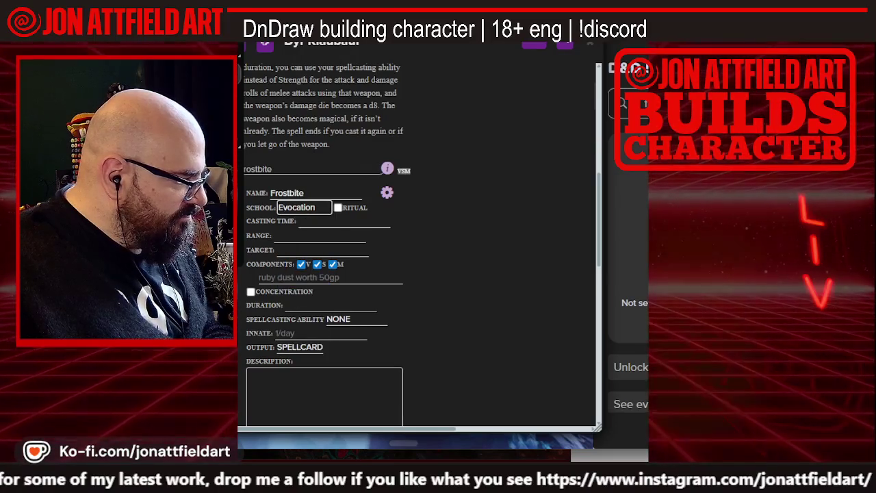
Untick the material component and enter a range of 60 ft, checking the wiki
key("alt+Tab")
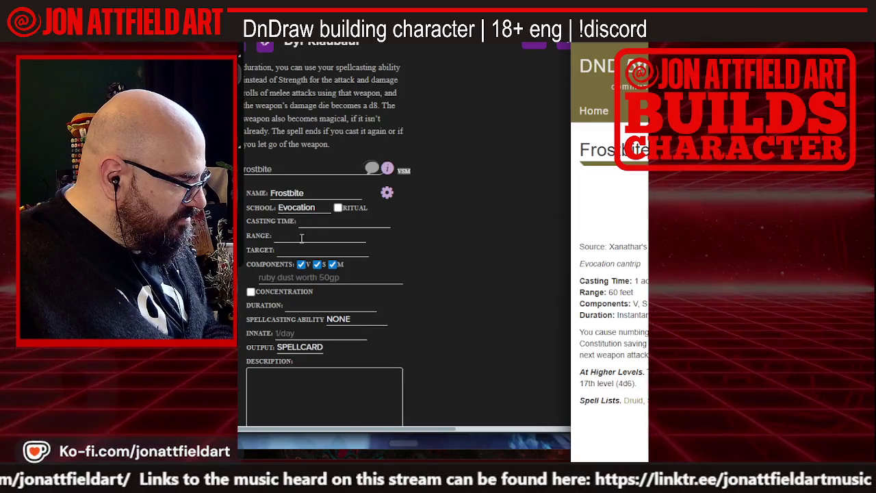
left_click(265, 276)
key("alt+Tab")
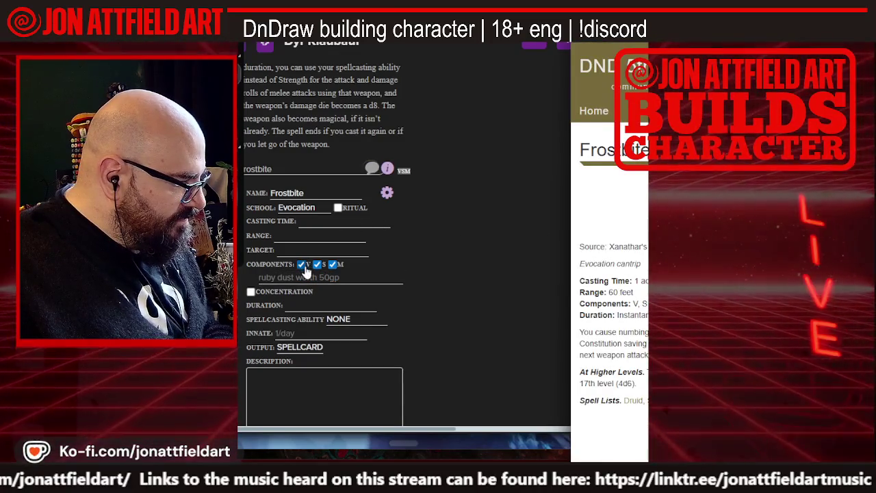
left_click(333, 265)
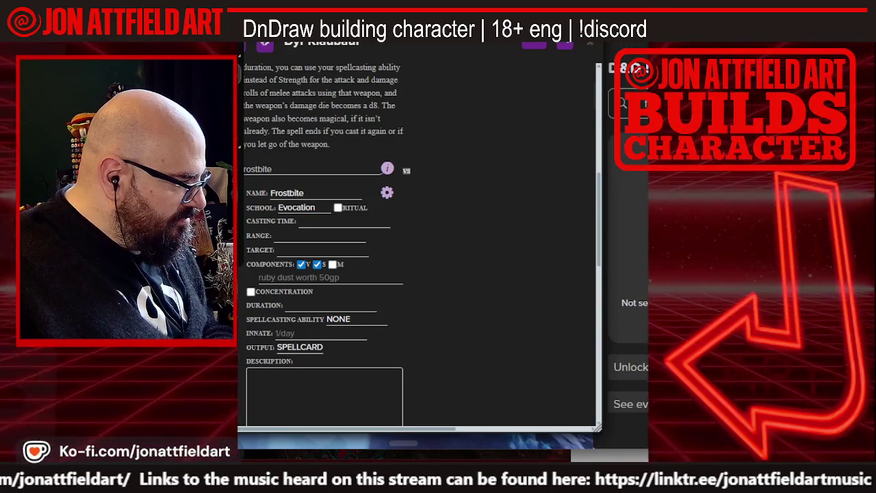
key("alt+Tab")
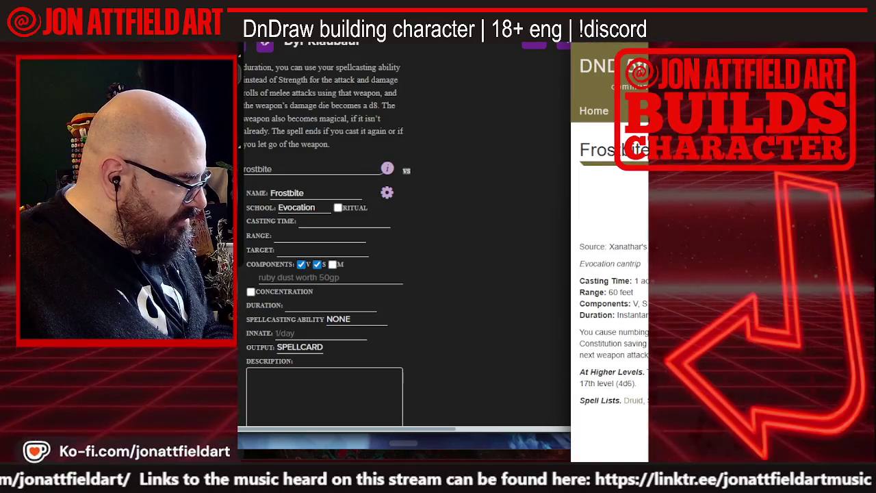
left_click(317, 236)
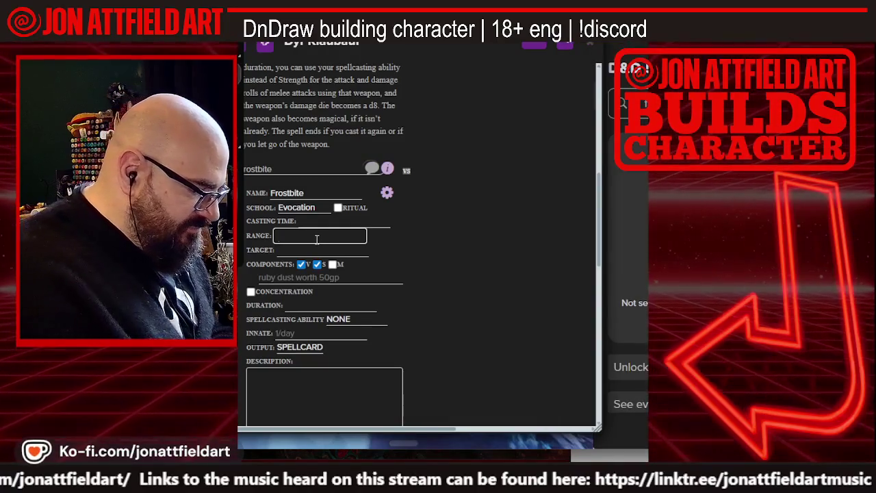
type("60 f")
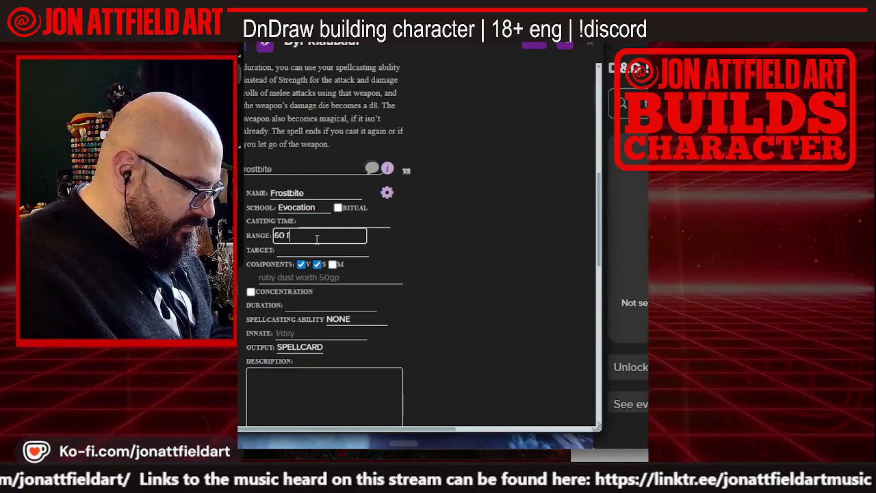
type("t")
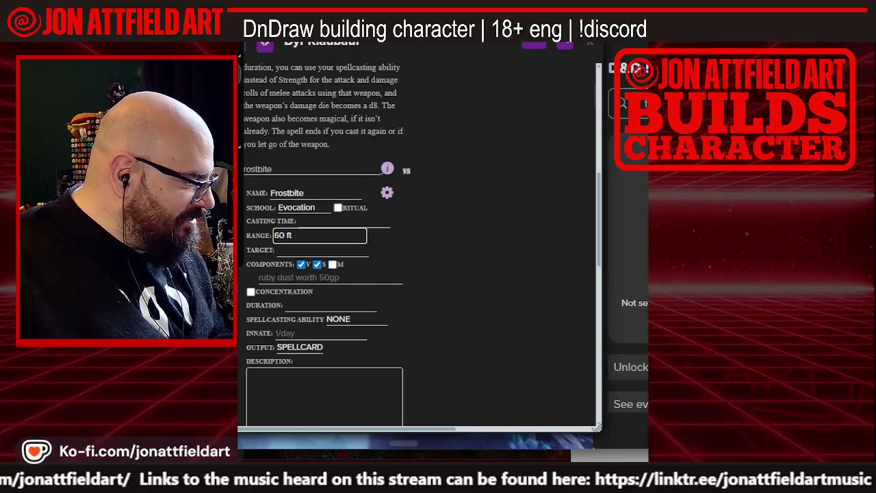
key("alt+Tab")
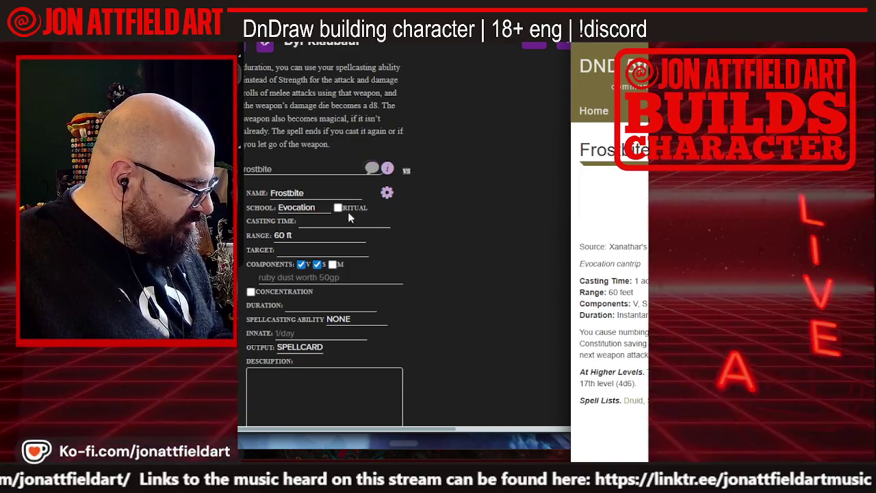
Discard a partial casting-time entry and fill in the instantaneous duration
left_click(315, 220)
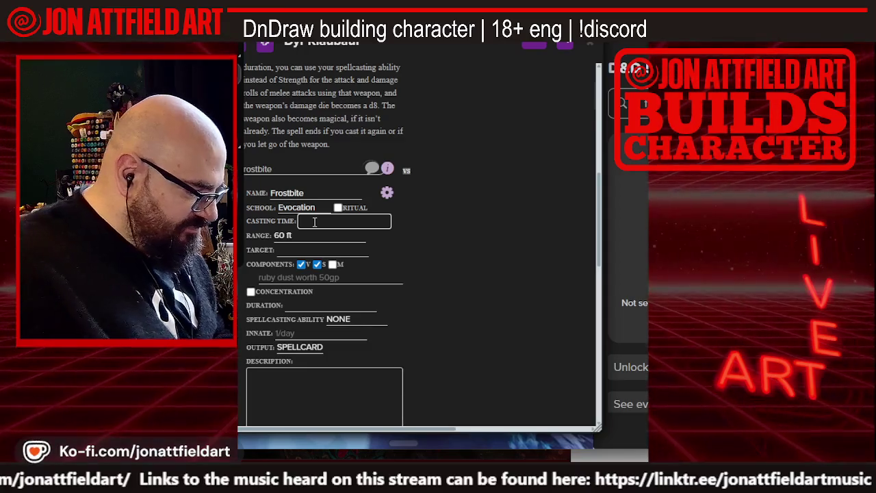
type("in")
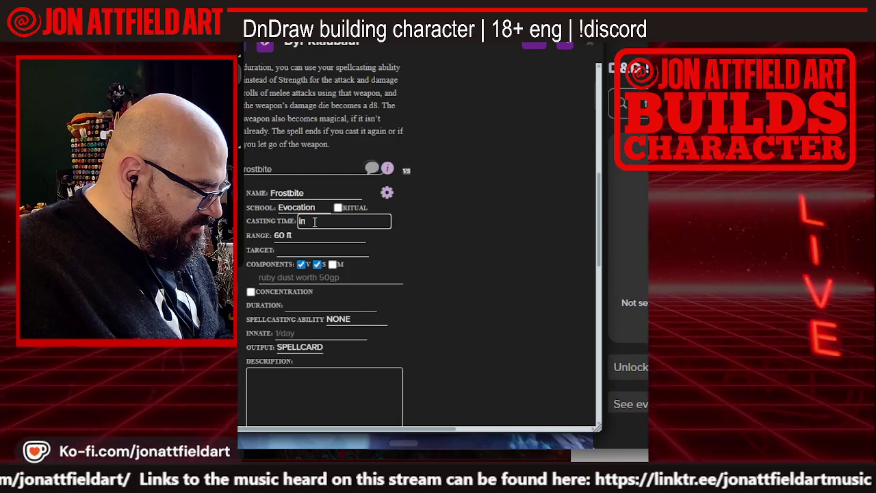
key("BackSpace")
key("BackSpace")
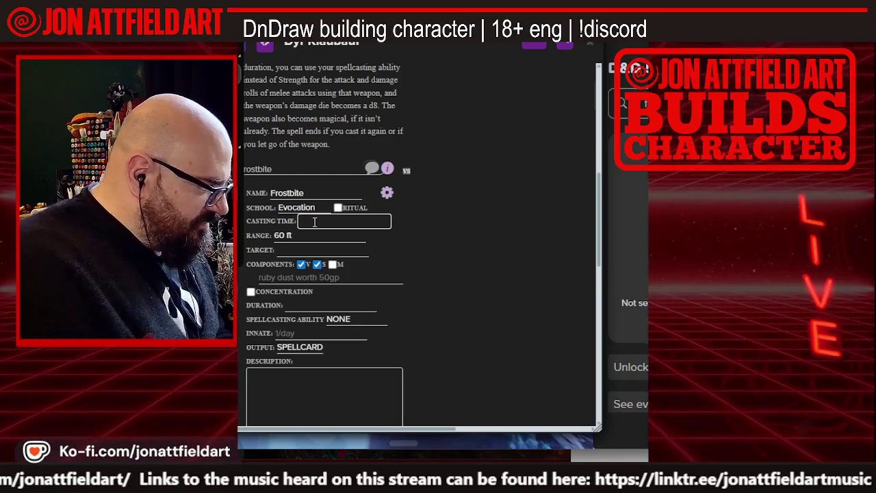
key("alt+Tab")
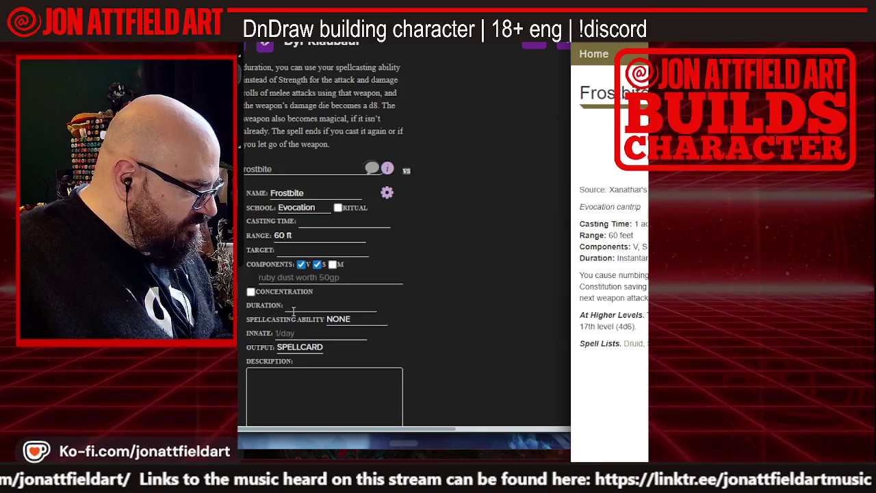
left_click(293, 309)
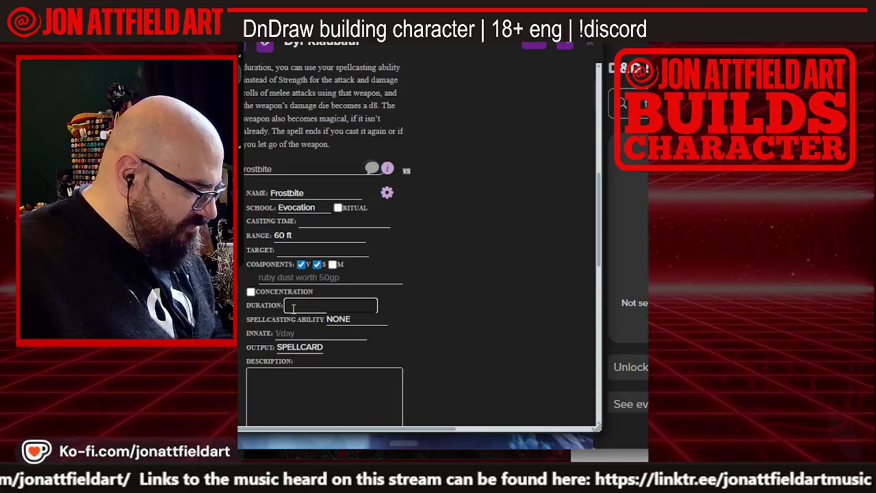
type("Inst")
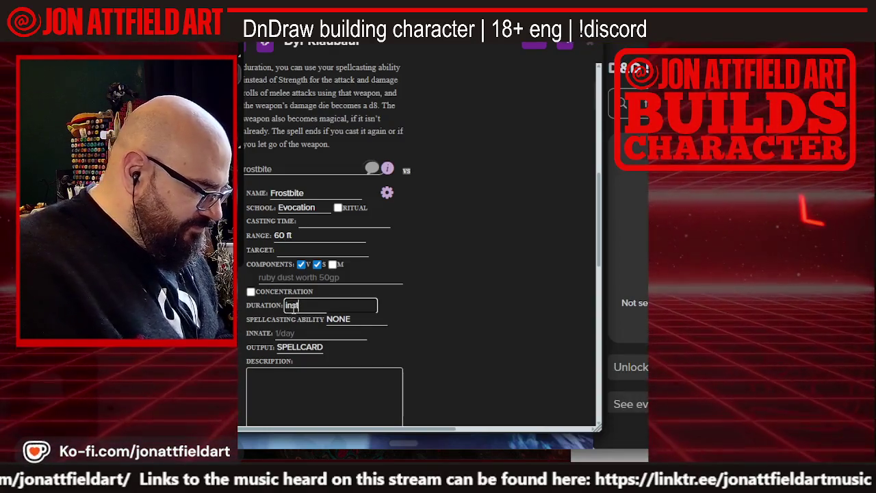
type("antan")
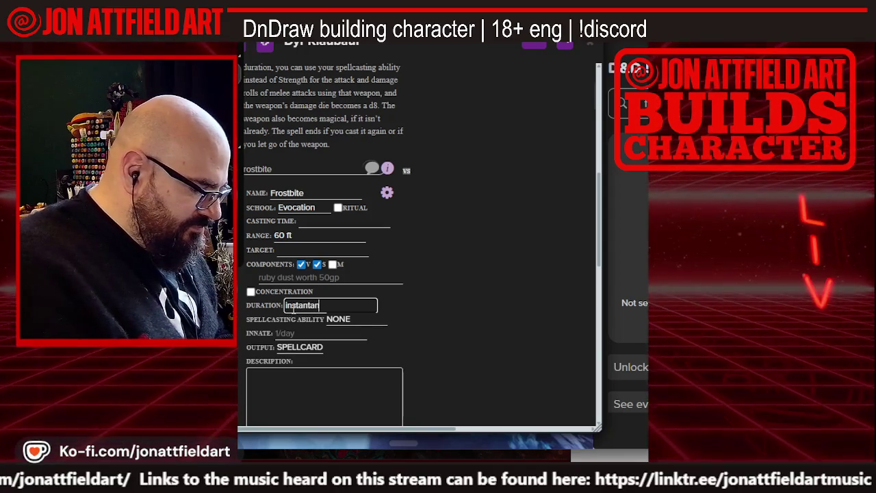
type("ious")
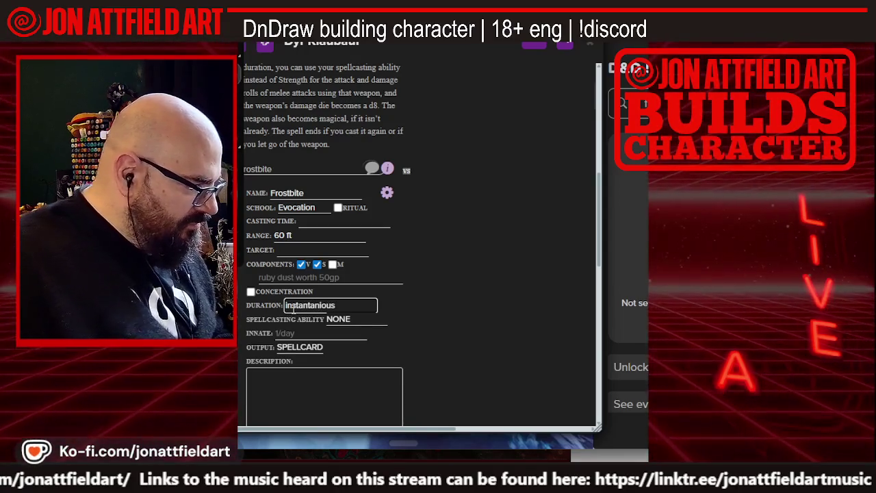
left_click(466, 317)
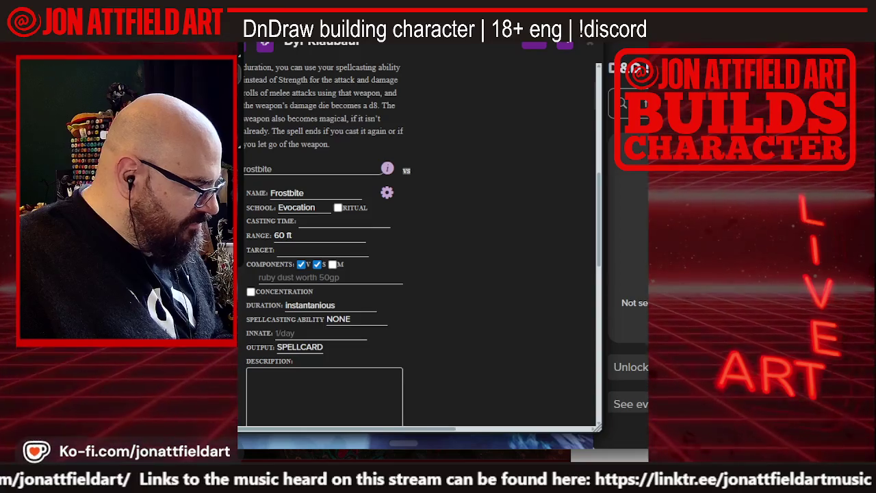
key("alt+Tab")
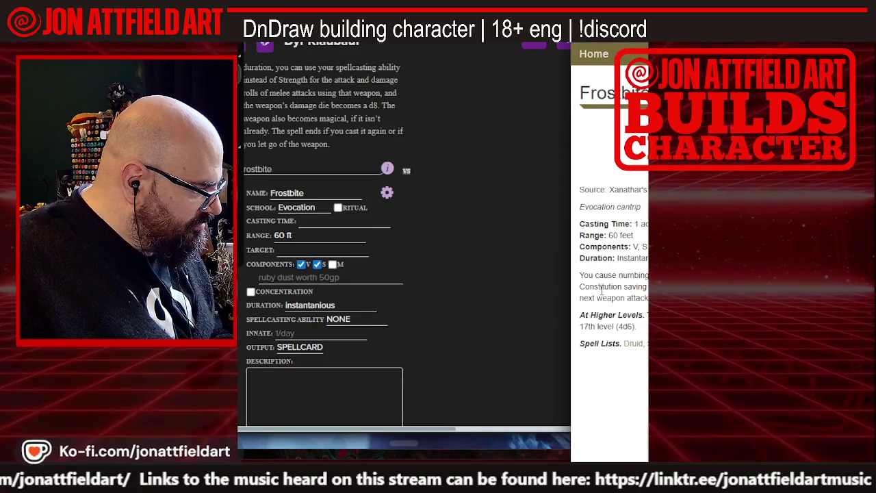
scroll(614, 287, "up", 1)
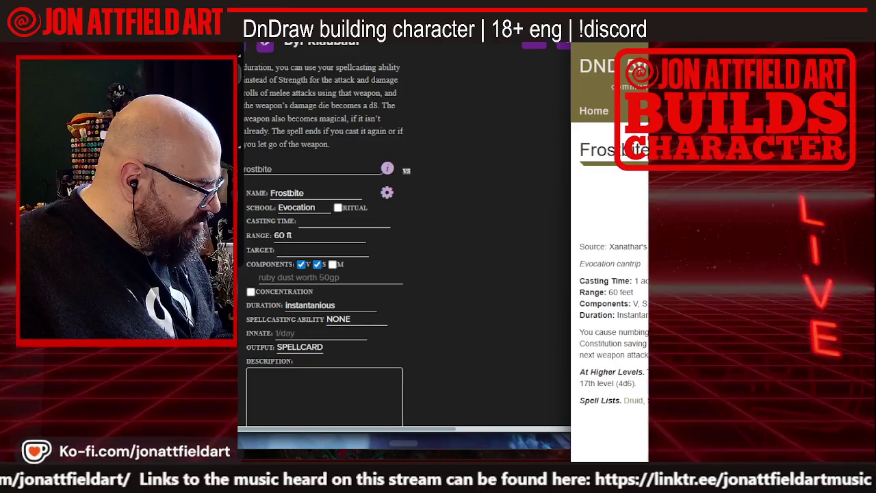
Copy the wiki's Frostbite description and paste it as plain text into Description
left_click_drag(637, 383, 580, 332)
right_click(586, 335)
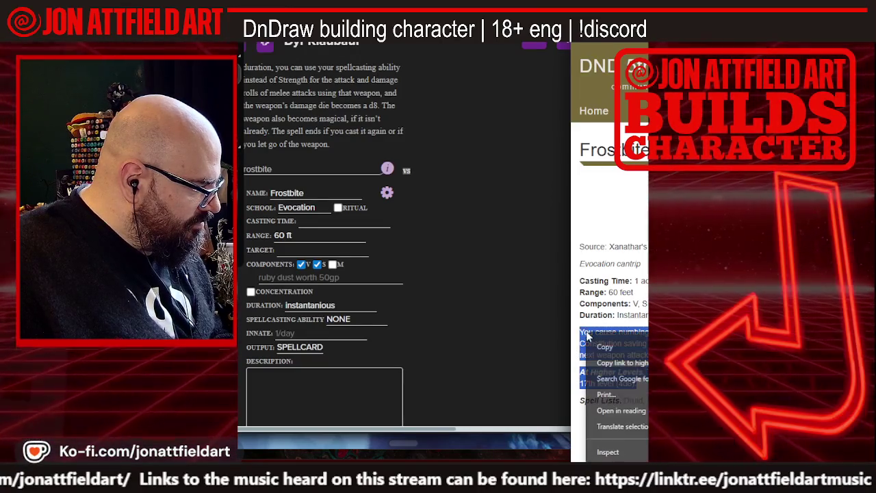
left_click(604, 346)
left_click(285, 380)
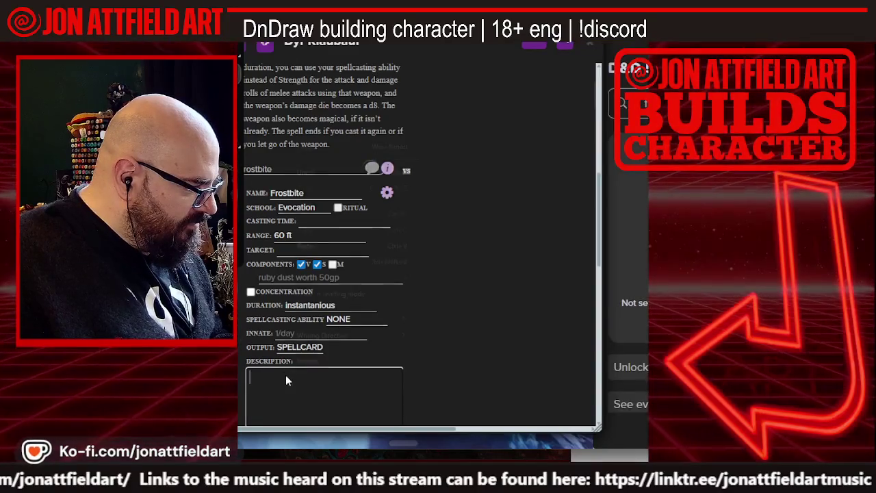
right_click(287, 381)
left_click(294, 261)
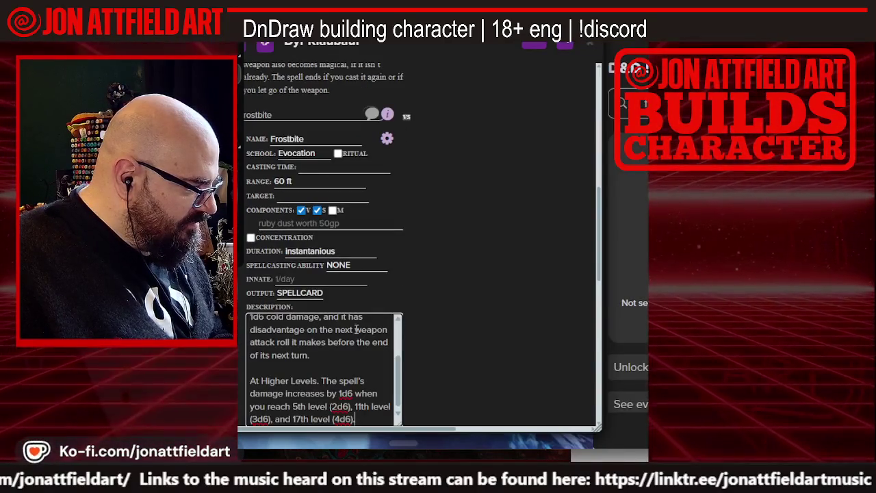
scroll(383, 352, "up", 5)
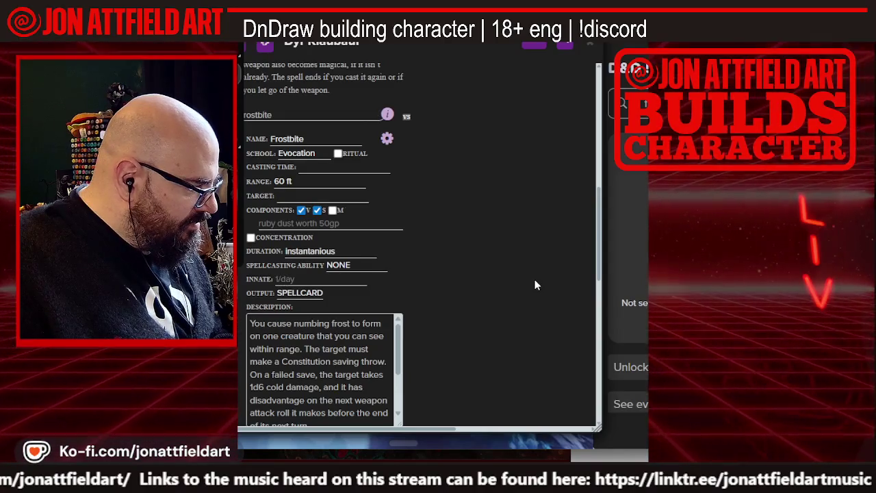
Close the wiki tab and switch Frostbite to its spell-card view
key("alt+Tab")
key("ctrl+w")
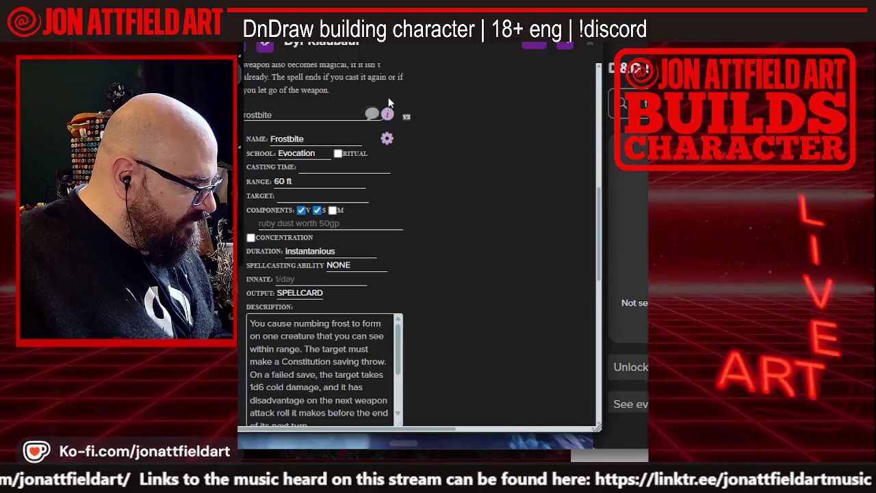
left_click(387, 140)
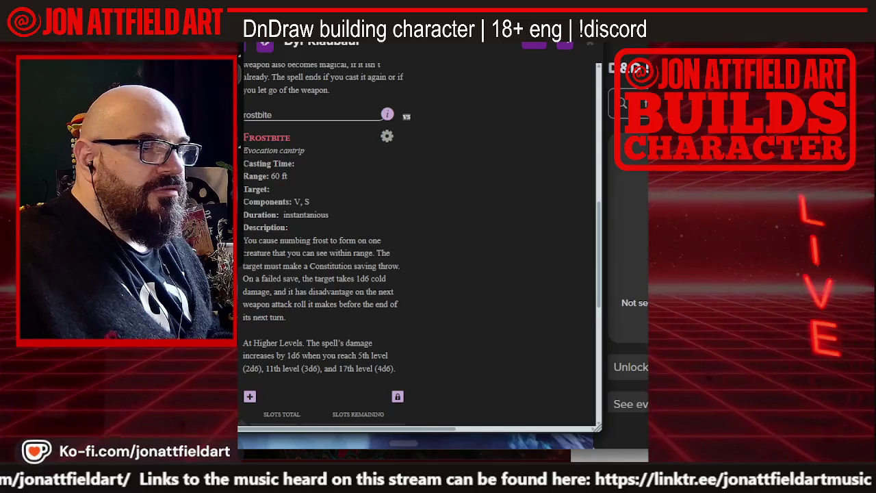
Add a blank 1st-level spell beneath Cure Wounds, then switch to the wiki
scroll(534, 221, "up", 1)
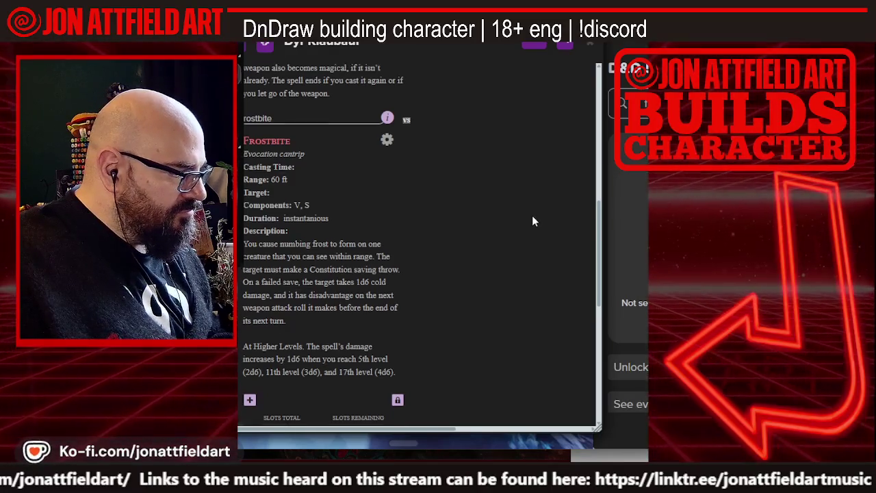
scroll(533, 221, "up", 6)
scroll(533, 221, "down", 3)
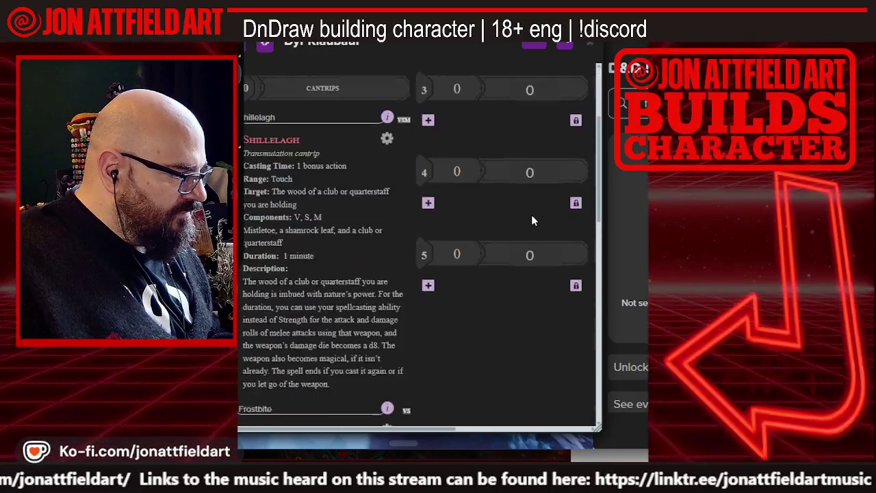
scroll(532, 221, "up", 1)
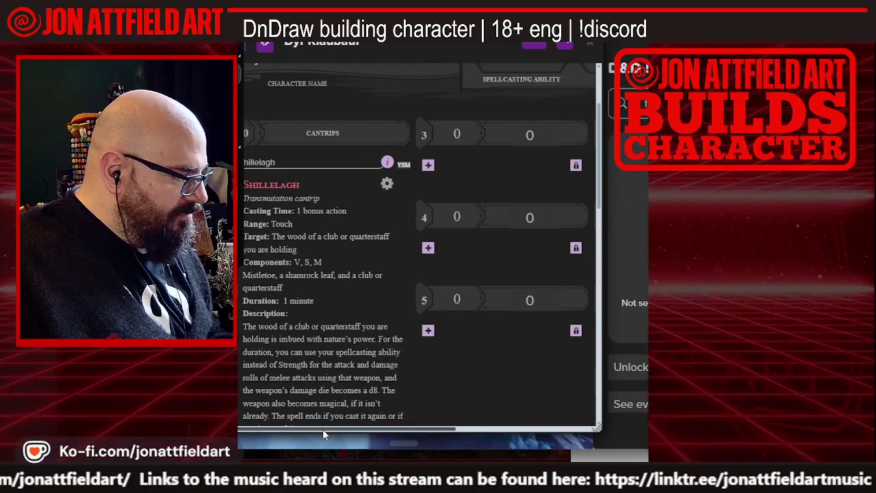
scroll(355, 384, "down", 10)
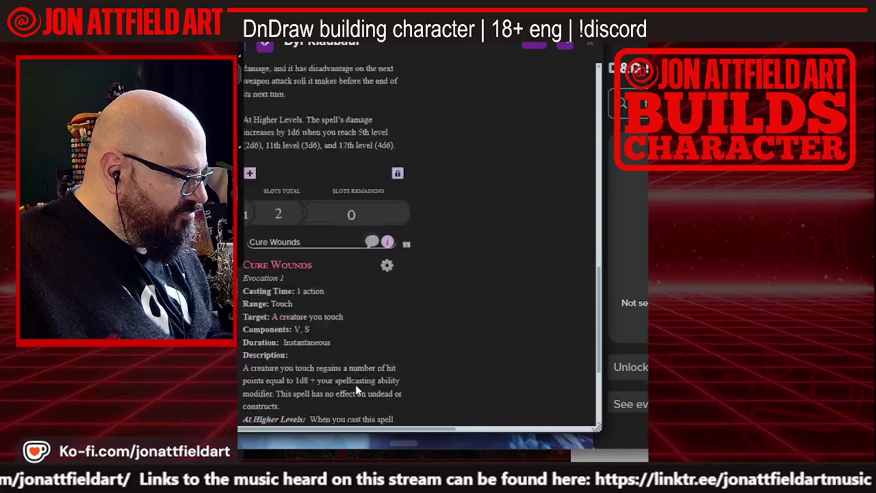
scroll(355, 384, "down", 4)
scroll(355, 384, "up", 3)
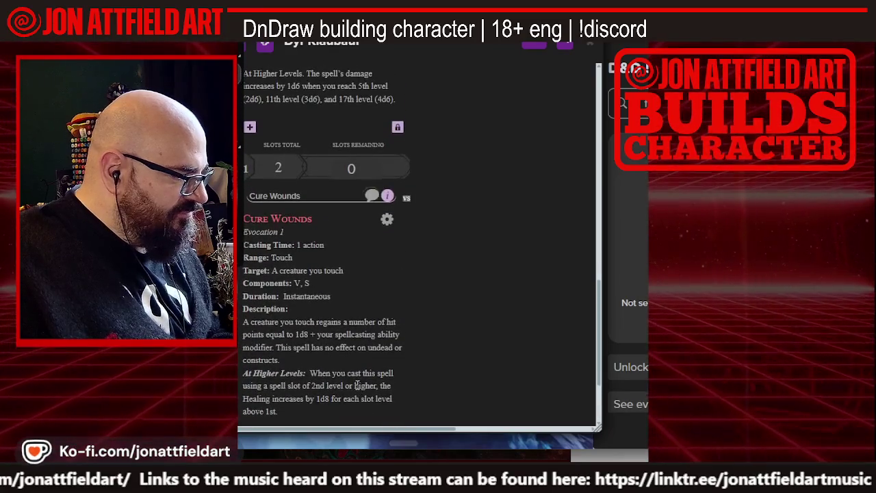
scroll(356, 384, "up", 3)
scroll(356, 384, "down", 4)
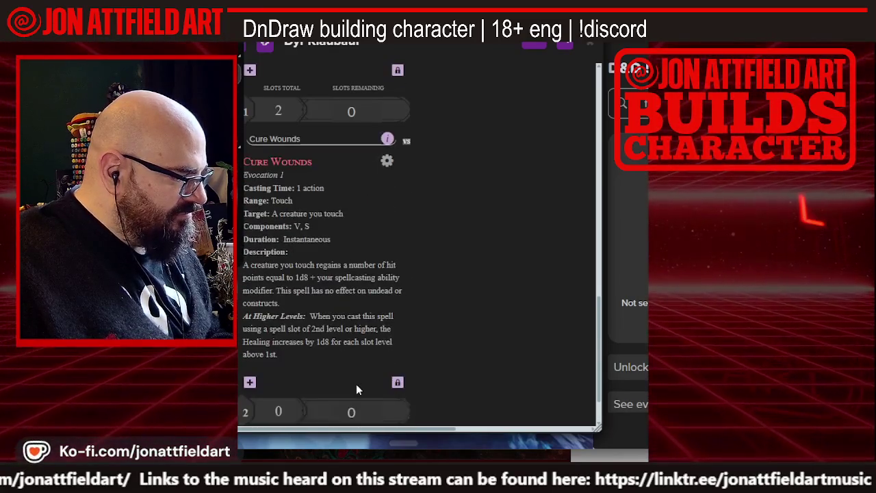
scroll(356, 386, "down", 1)
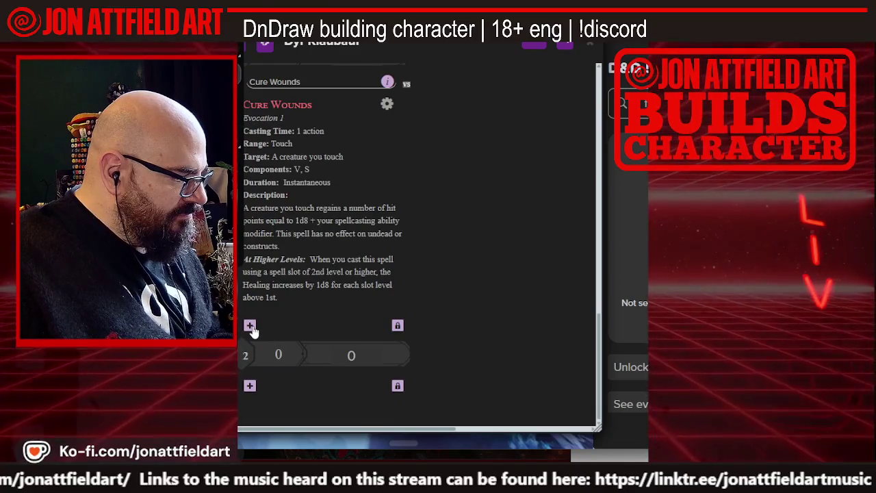
left_click(250, 326)
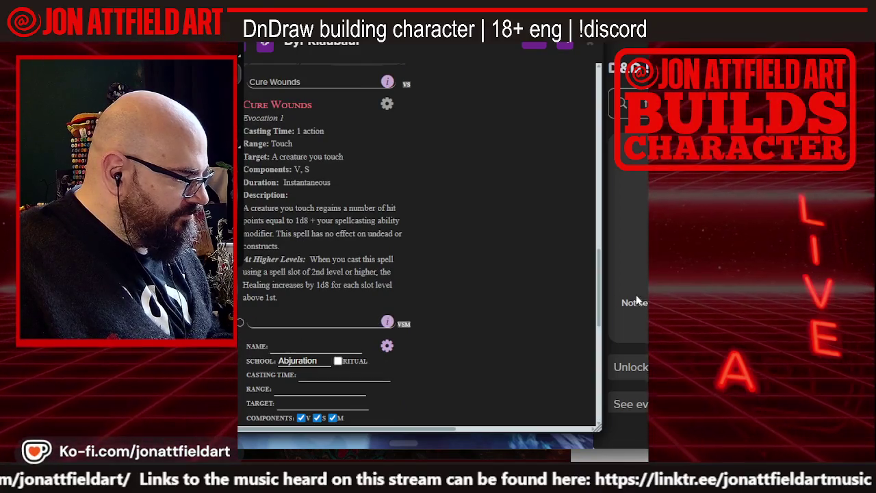
key("alt+Tab")
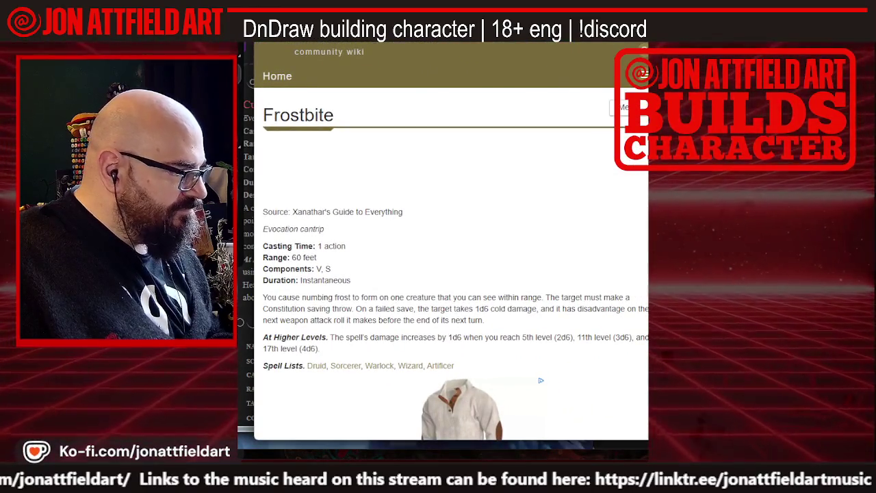
Return to the druid spell list and open Absorb Elements from its 1st Level table
key("alt+Left")
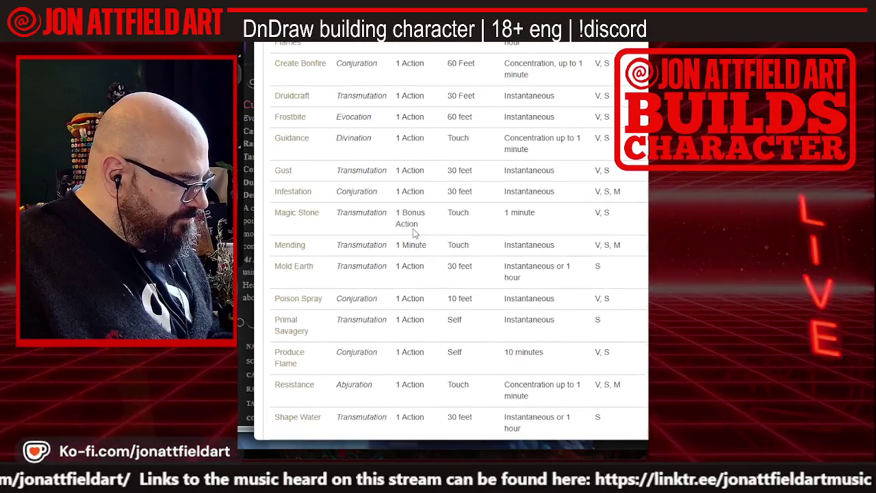
scroll(413, 234, "up", 3)
left_click(319, 126)
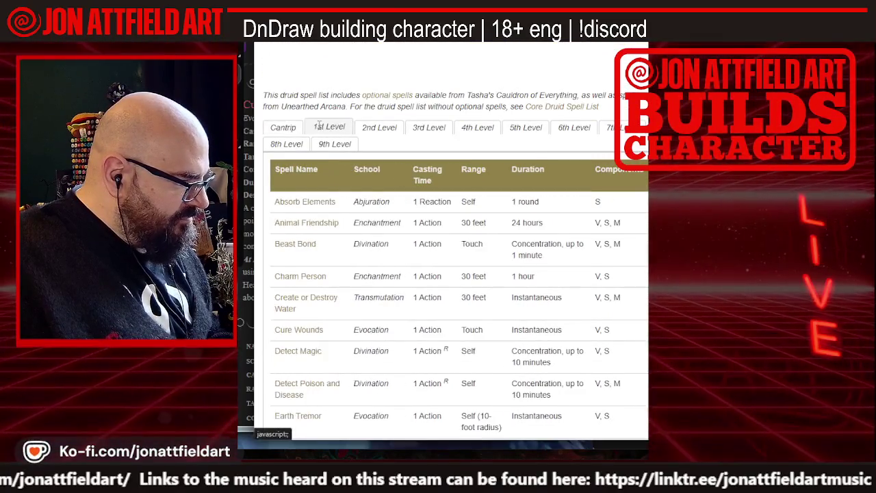
scroll(391, 260, "down", 1)
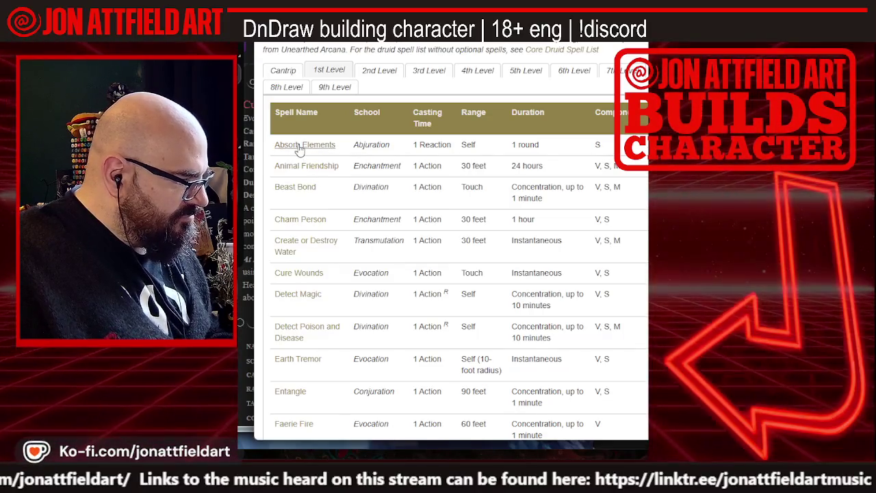
left_click(299, 145)
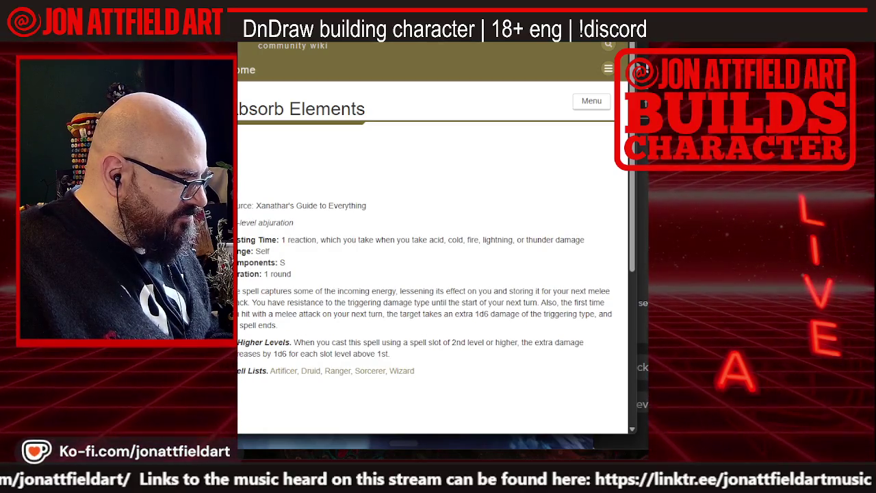
Go back to the druid list's cantrip table and bring the Roll20 sheet forward
key("alt+Left")
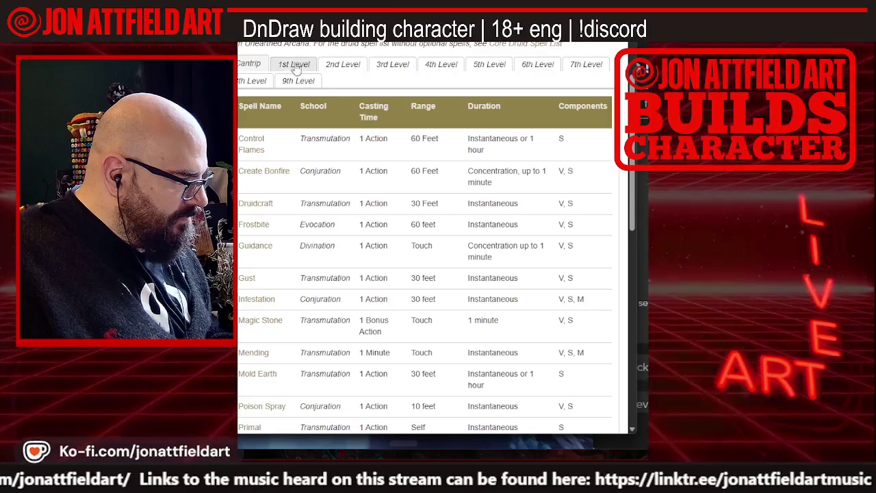
left_click(296, 69)
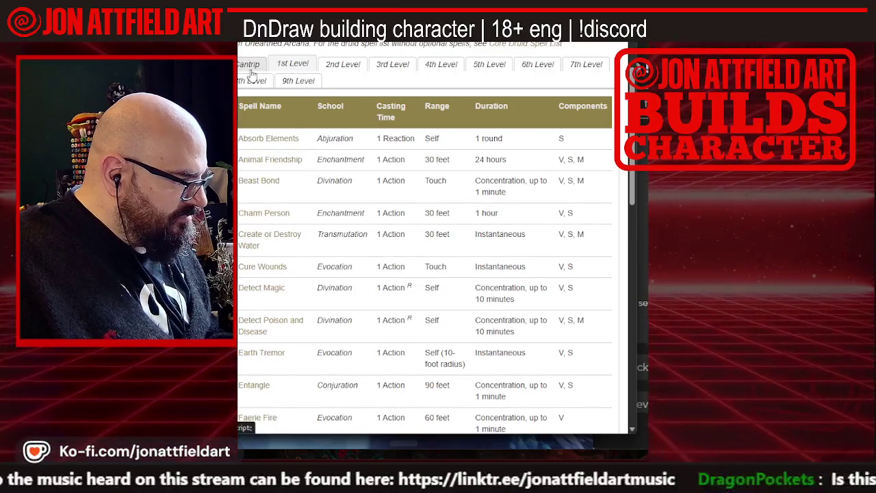
left_click(250, 65)
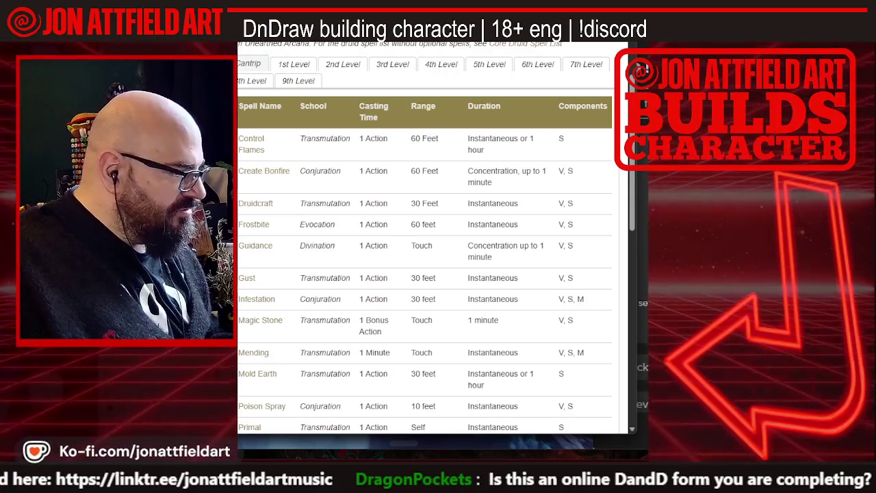
key("alt+Tab")
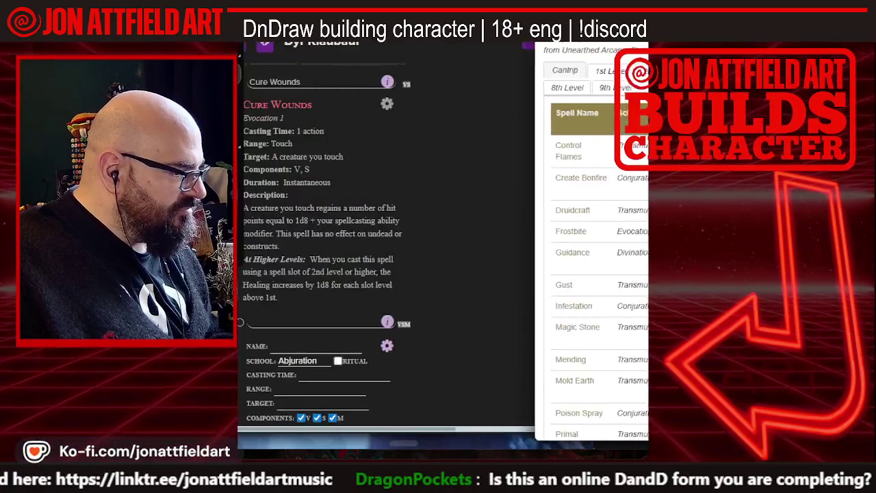
Enter '1 action' as Frostbite's casting time and collapse it into a spellcard
scroll(277, 178, "down", 2)
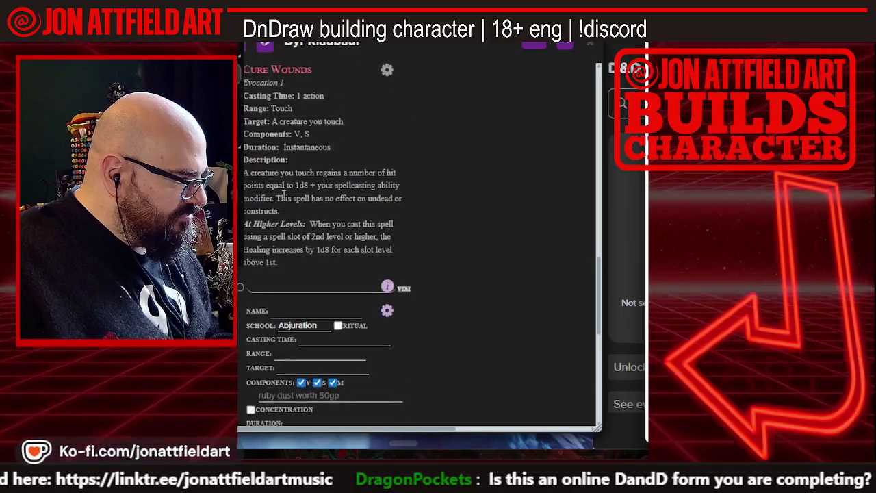
scroll(279, 185, "up", 2)
scroll(282, 195, "down", 3)
scroll(282, 195, "up", 5)
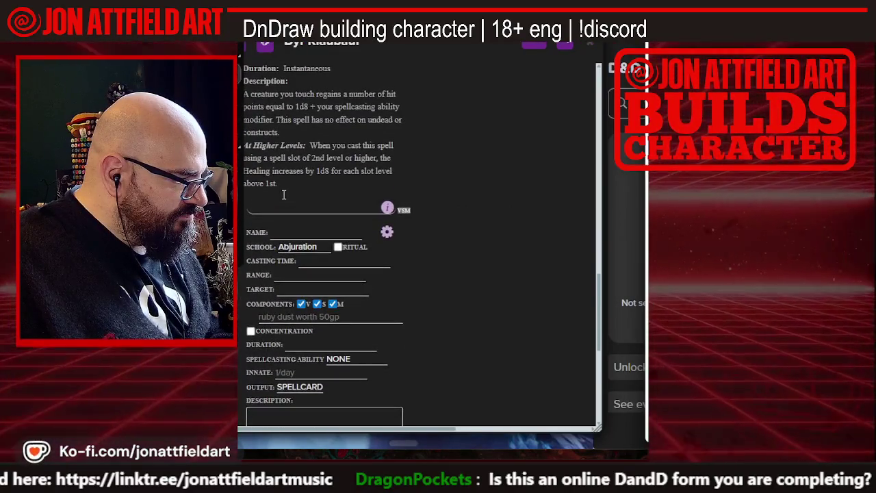
scroll(283, 196, "up", 5)
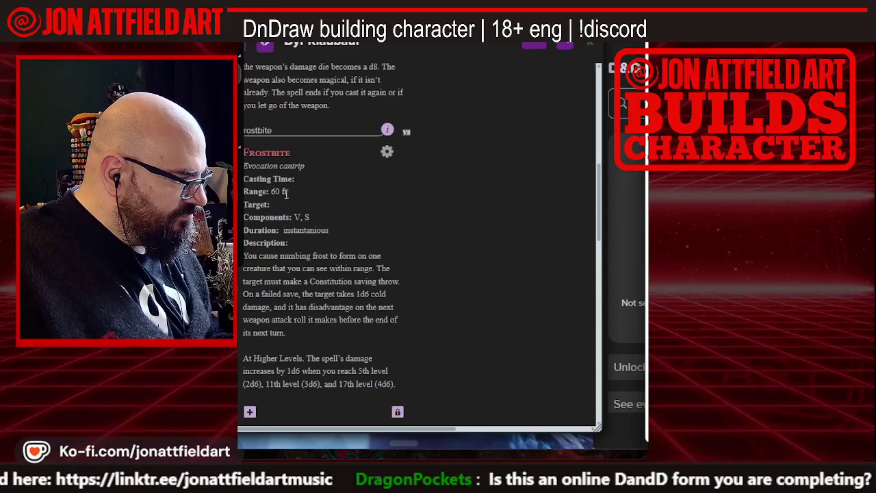
left_click(386, 154)
left_click(329, 180)
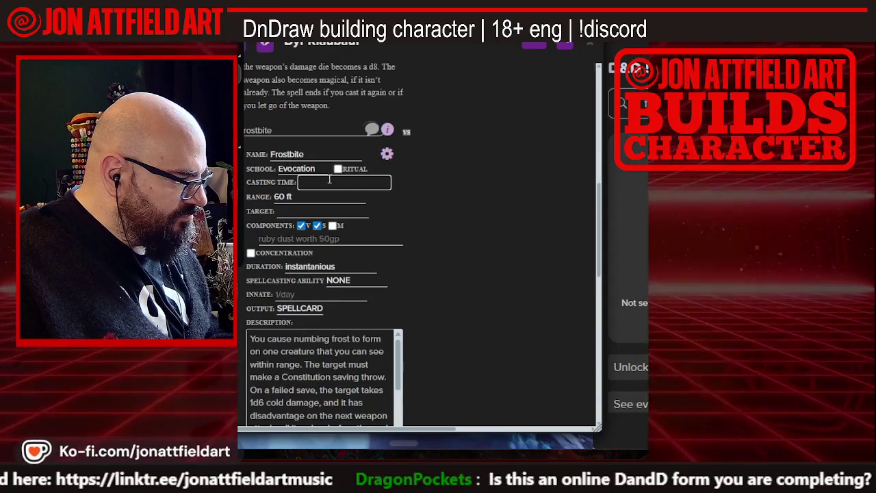
type("1 a")
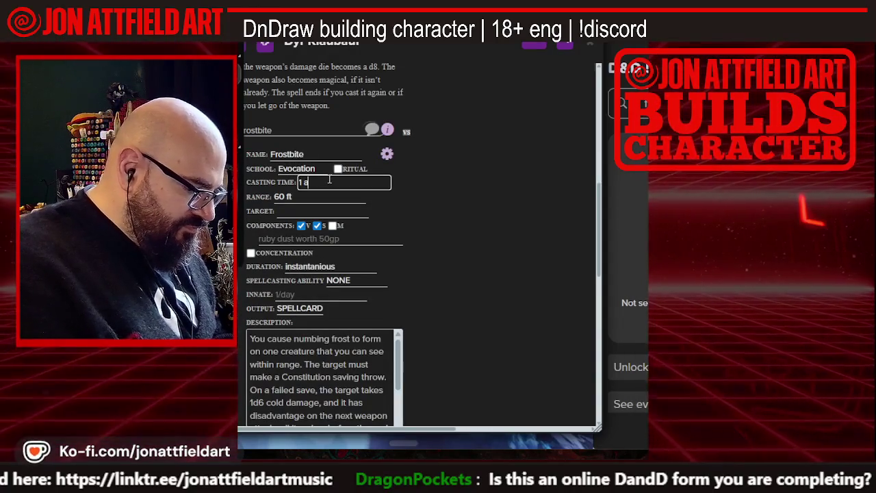
type("ction")
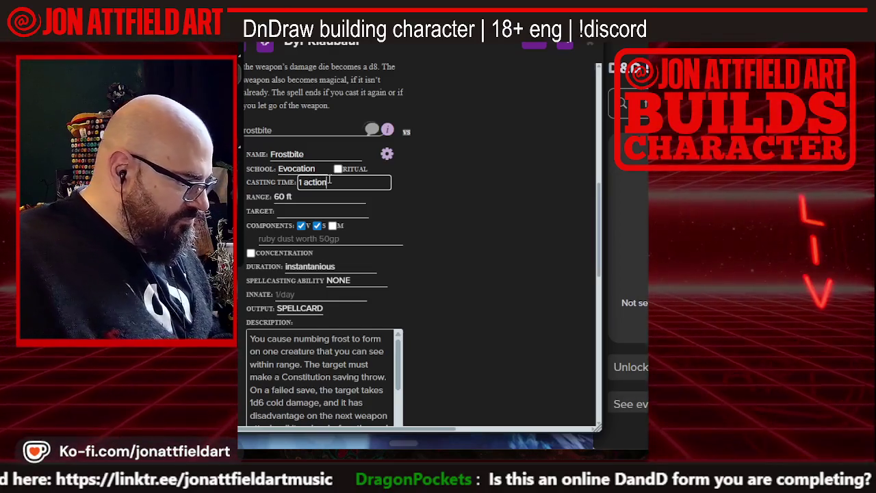
left_click(405, 225)
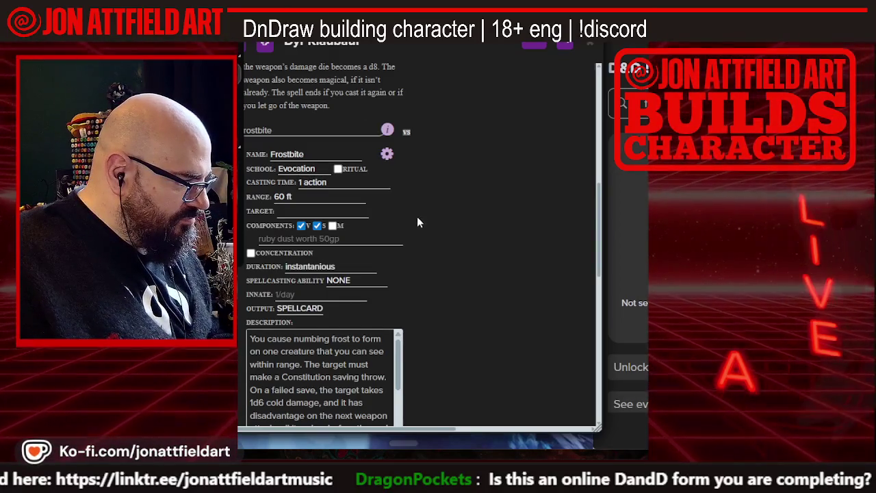
left_click(387, 154)
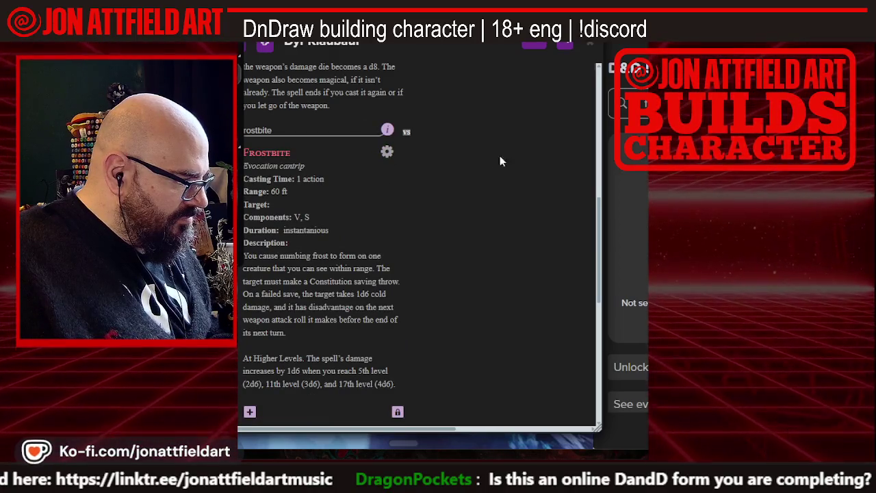
key("ctrl+Tab")
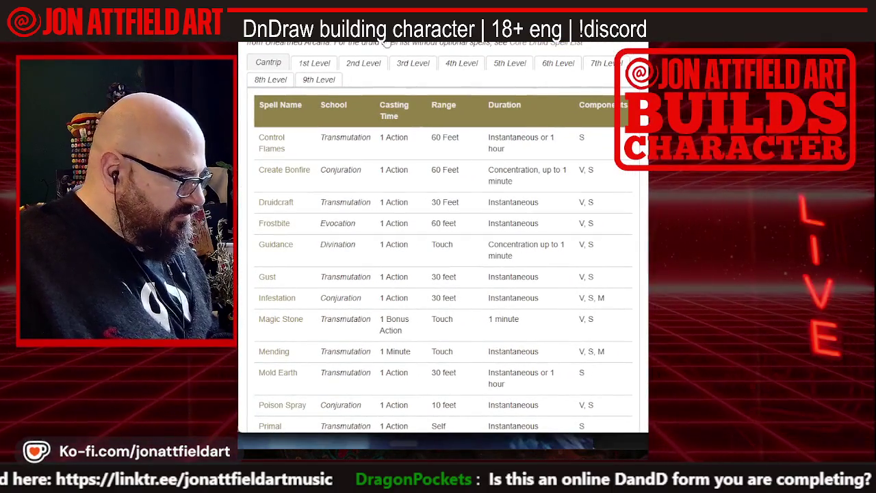
Scroll the druid's 1st-level spell table down to Wild Cunning (UA) and open it
left_click(311, 64)
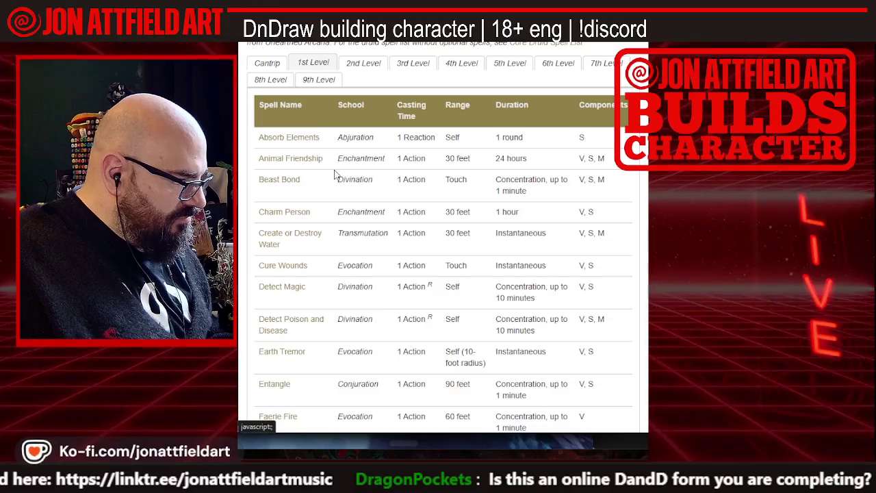
scroll(308, 200, "down", 1)
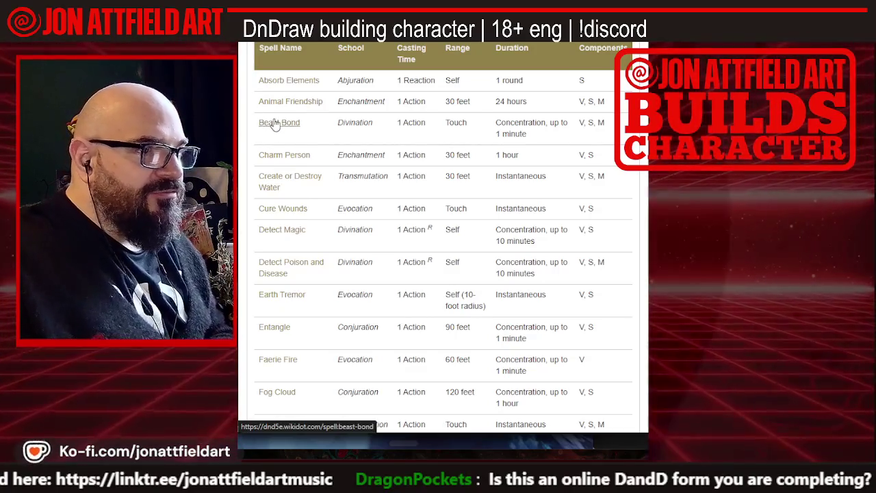
scroll(282, 127, "down", 1)
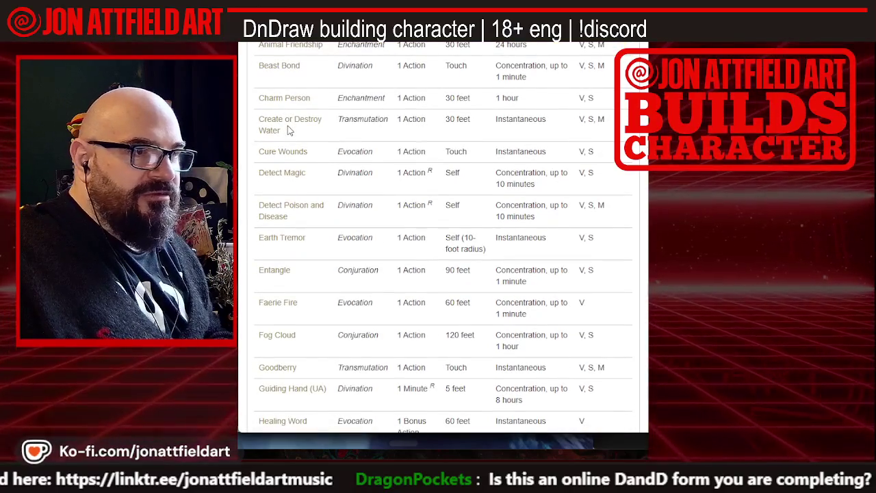
scroll(288, 125, "down", 1)
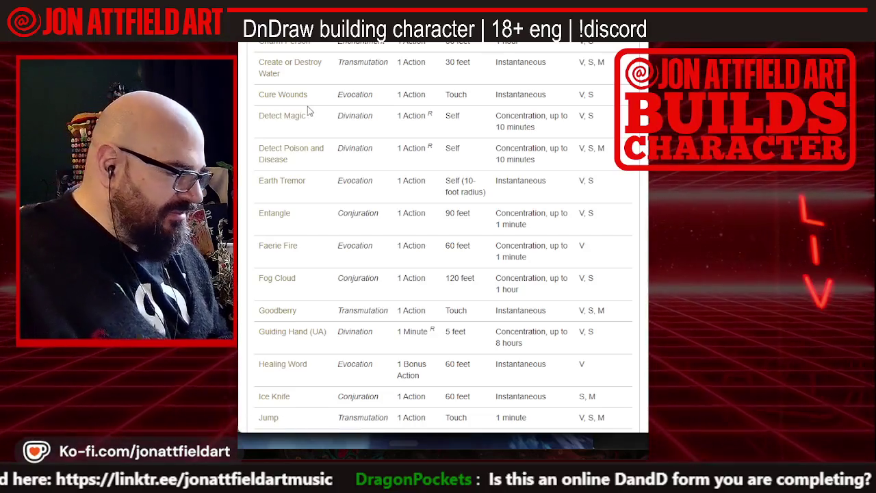
scroll(308, 112, "down", 1)
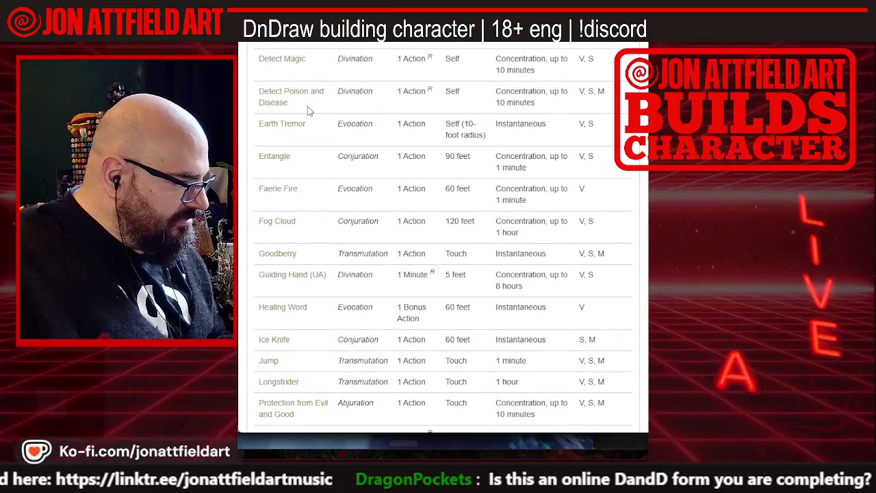
scroll(308, 108, "down", 1)
scroll(307, 108, "up", 4)
scroll(307, 107, "down", 1)
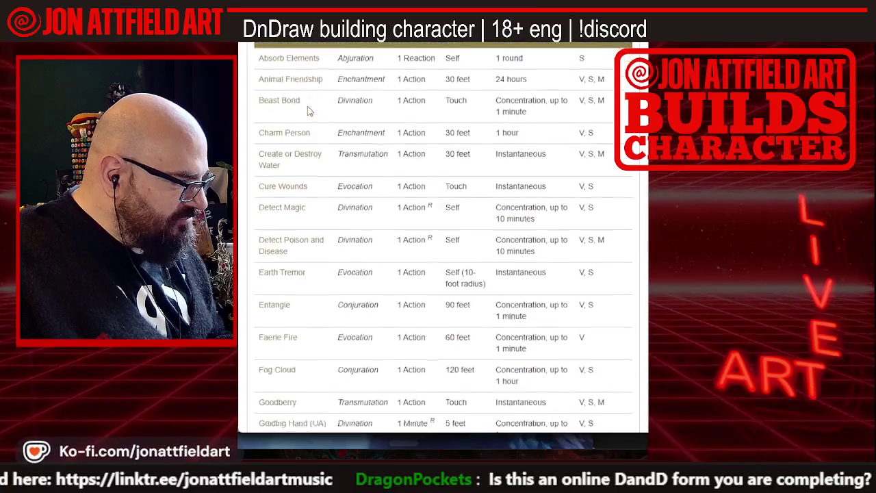
scroll(307, 110, "down", 3)
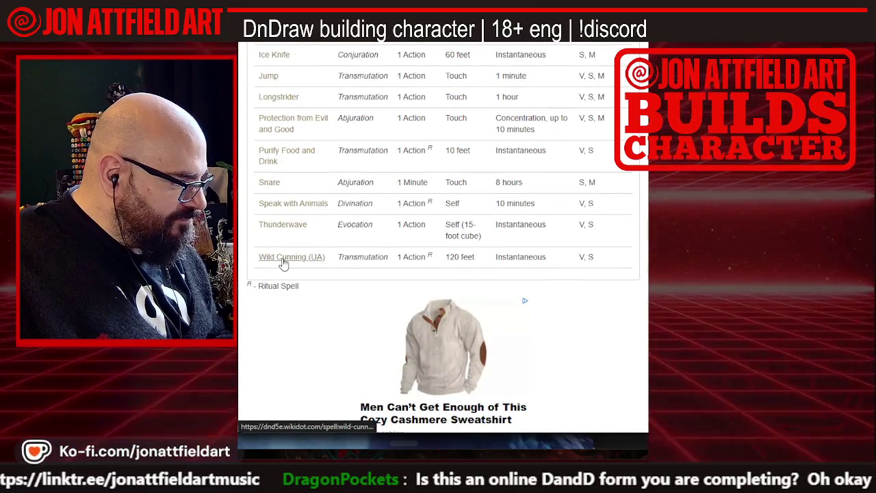
left_click(284, 258)
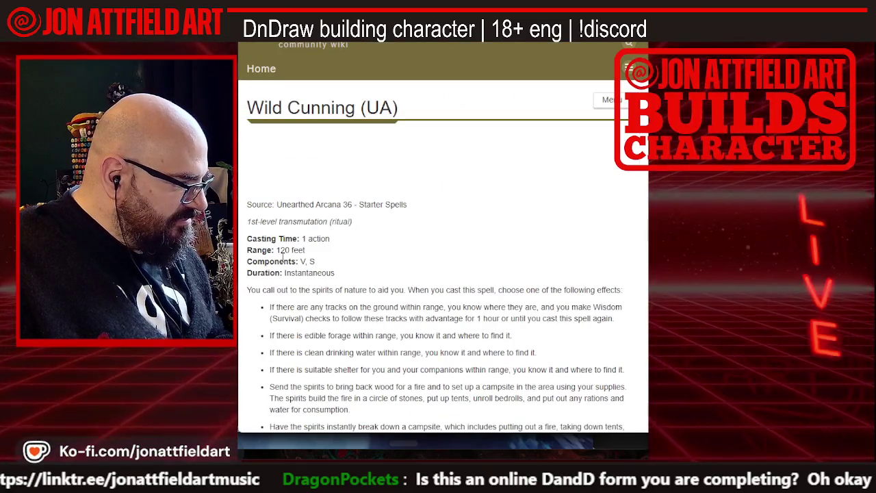
Read the Wild Cunning (UA) page, then return to the druid spell list
scroll(282, 256, "down", 1)
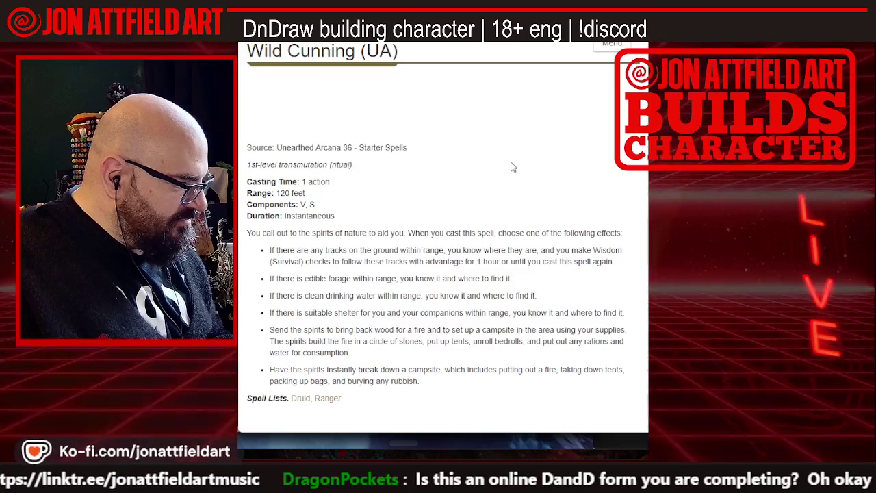
scroll(514, 167, "down", 1)
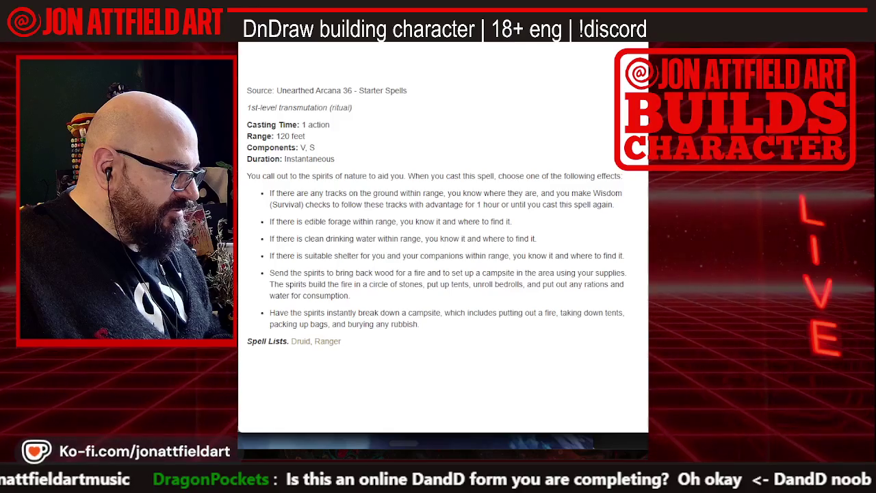
key("alt+Left")
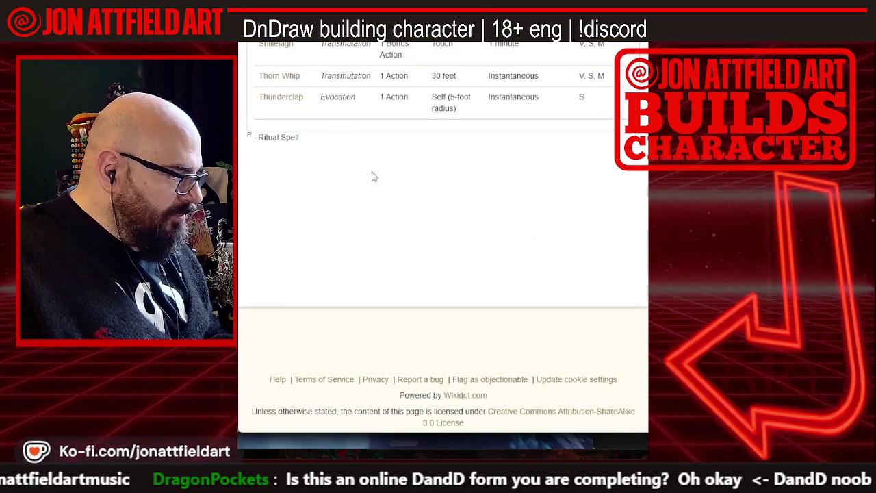
Review the druid cantrips from Create Bonfire to Shape Water and open Infestation
scroll(372, 176, "up", 5)
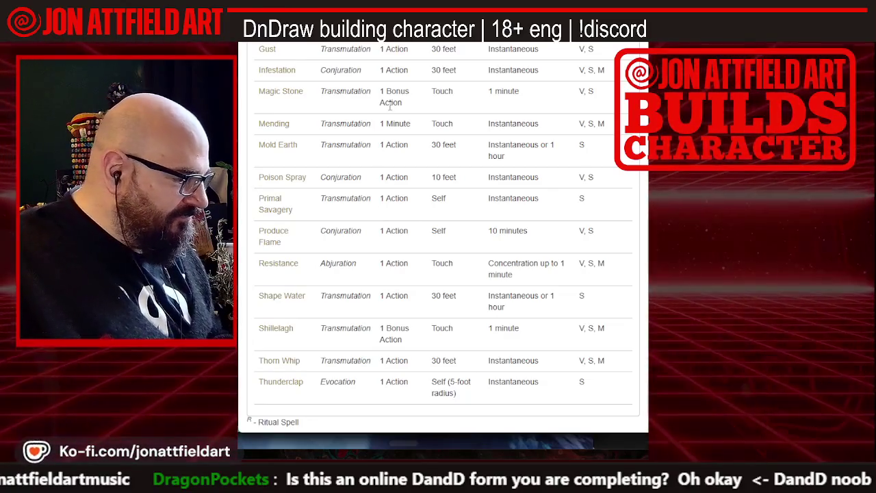
scroll(409, 121, "up", 2)
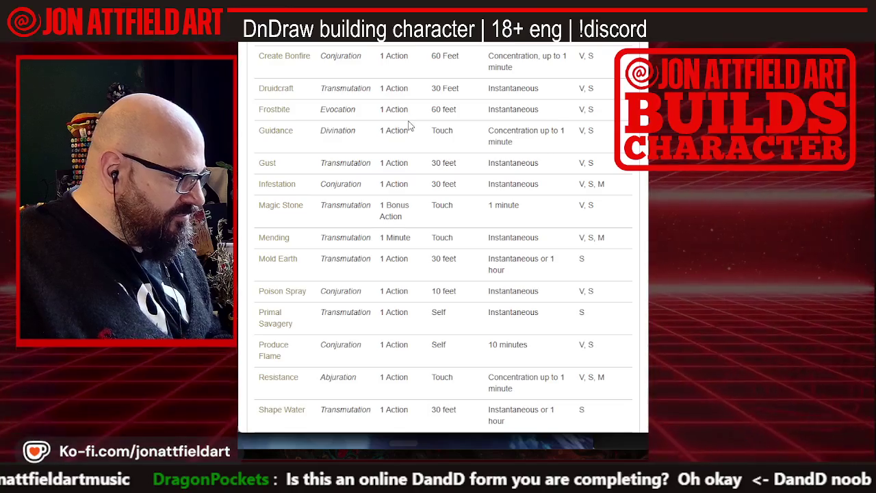
scroll(409, 127, "up", 3)
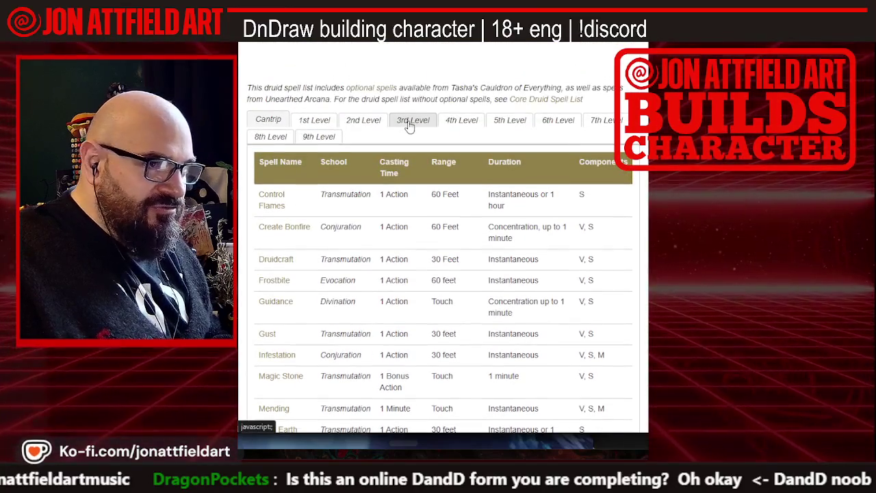
scroll(409, 126, "up", 2)
scroll(410, 125, "down", 5)
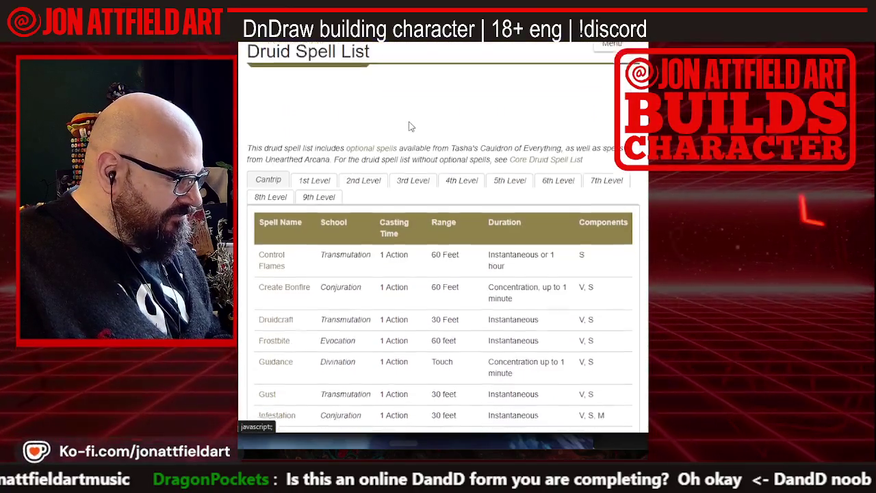
scroll(409, 126, "down", 3)
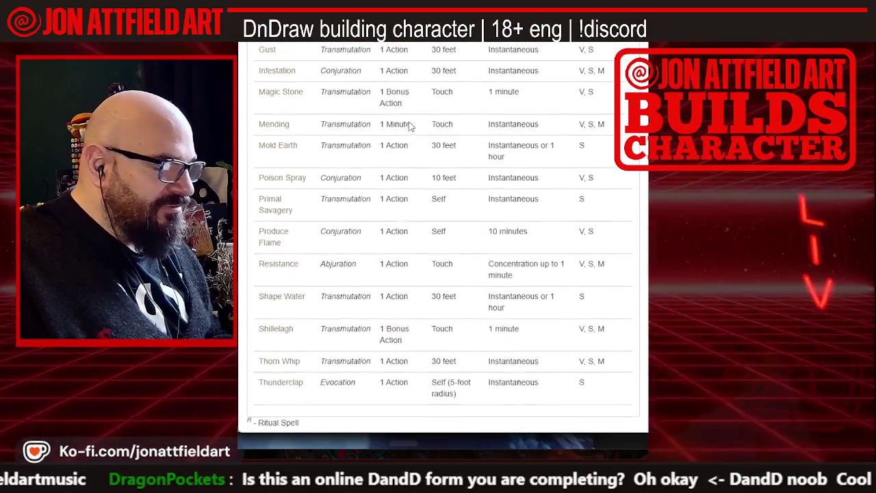
scroll(411, 125, "down", 1)
scroll(410, 126, "up", 3)
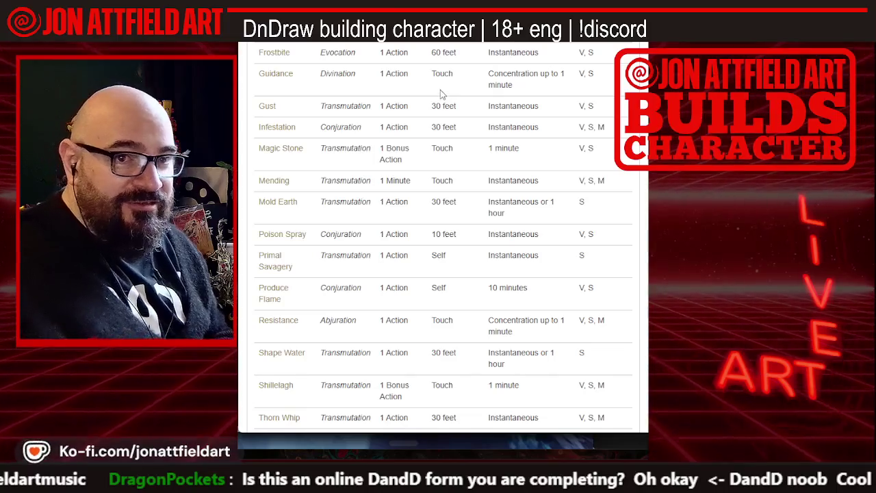
scroll(440, 90, "down", 2)
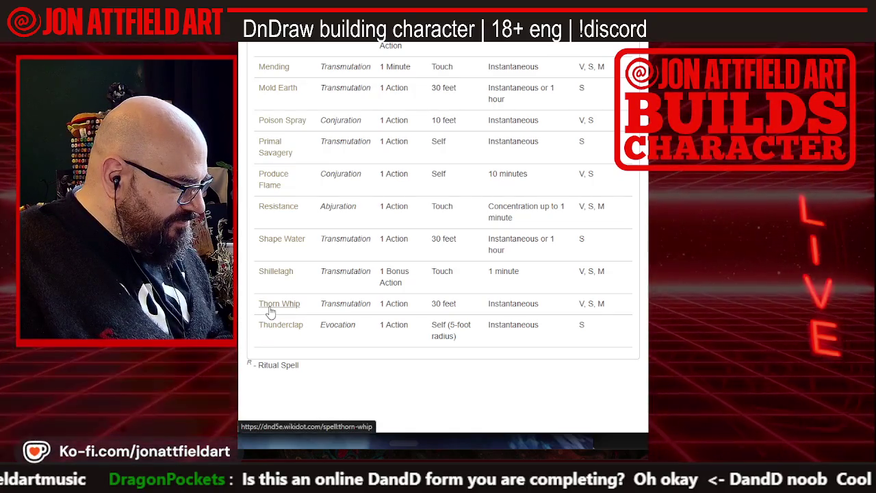
scroll(271, 309, "up", 1)
scroll(274, 254, "up", 1)
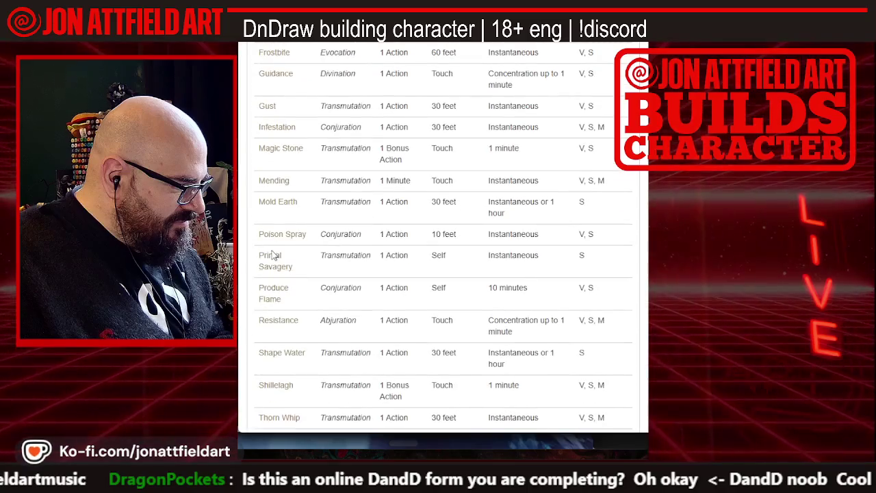
scroll(265, 186, "up", 2)
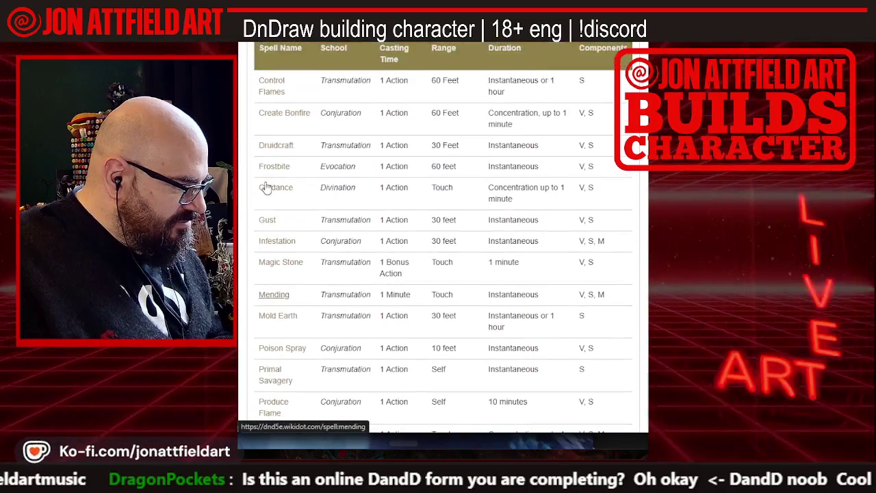
scroll(265, 186, "up", 2)
scroll(266, 187, "down", 4)
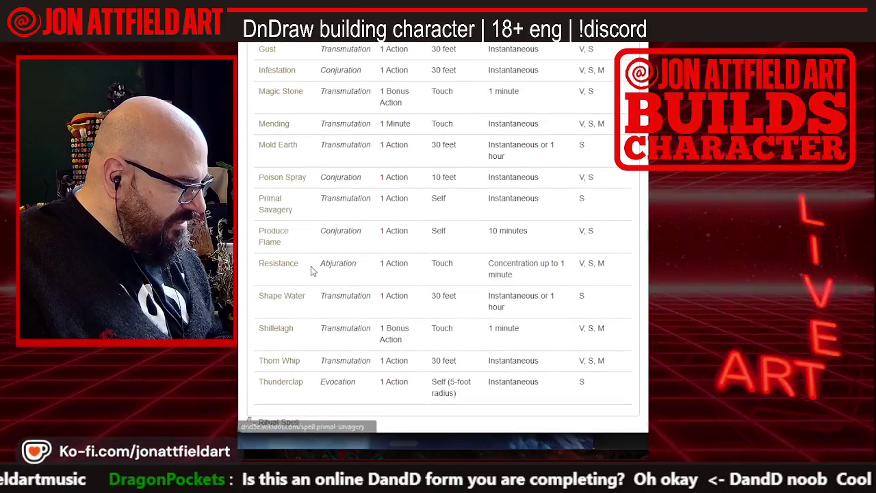
scroll(309, 272, "down", 2)
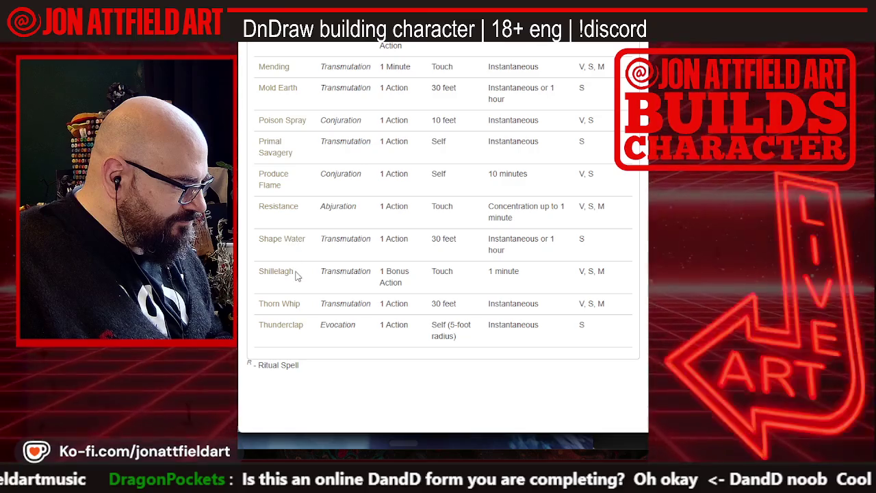
scroll(296, 276, "up", 1)
scroll(297, 276, "down", 1)
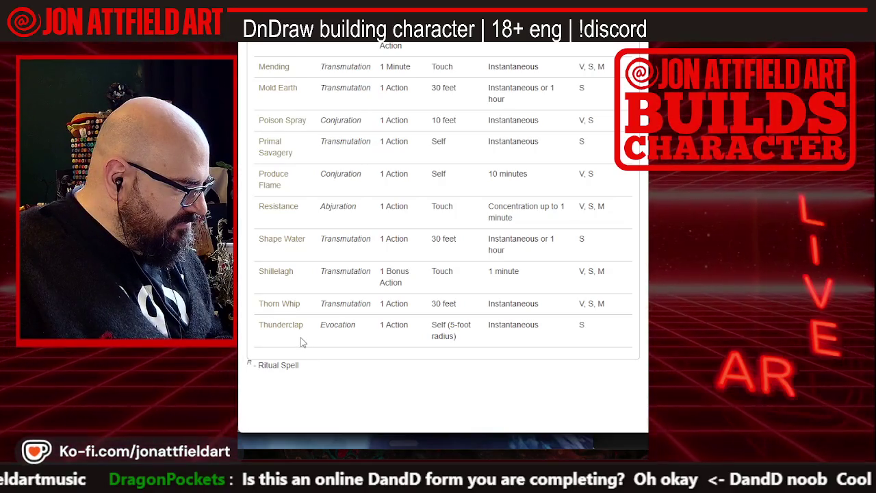
scroll(301, 342, "up", 1)
scroll(302, 341, "up", 1)
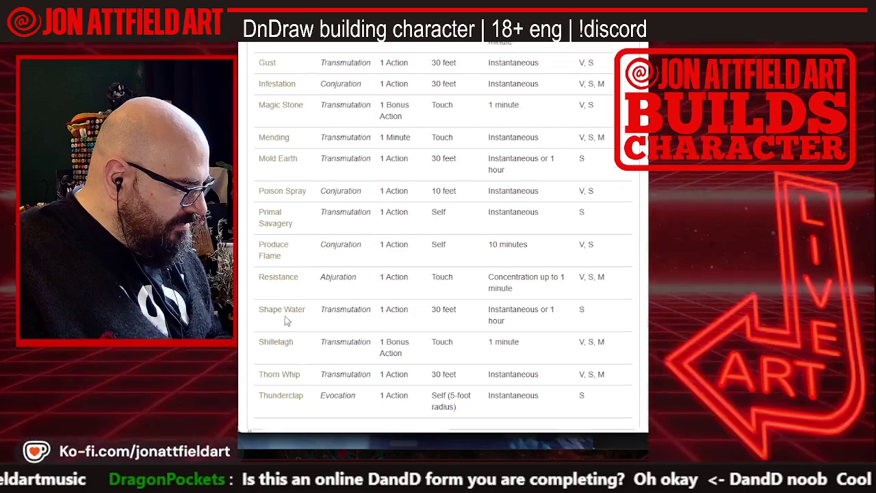
scroll(284, 316, "down", 2)
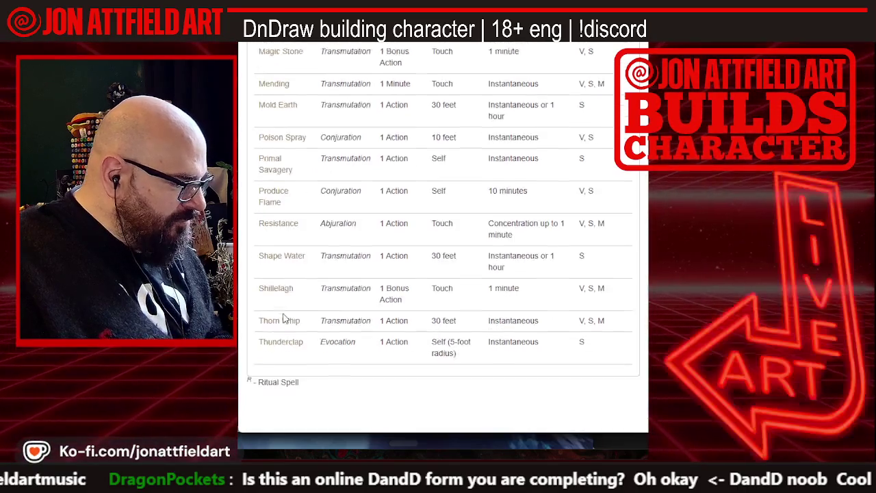
scroll(284, 320, "up", 3)
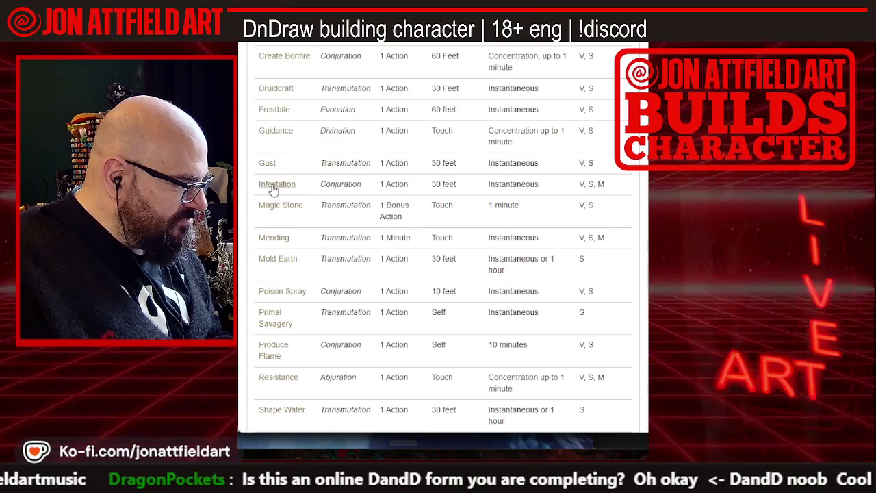
left_click(274, 188)
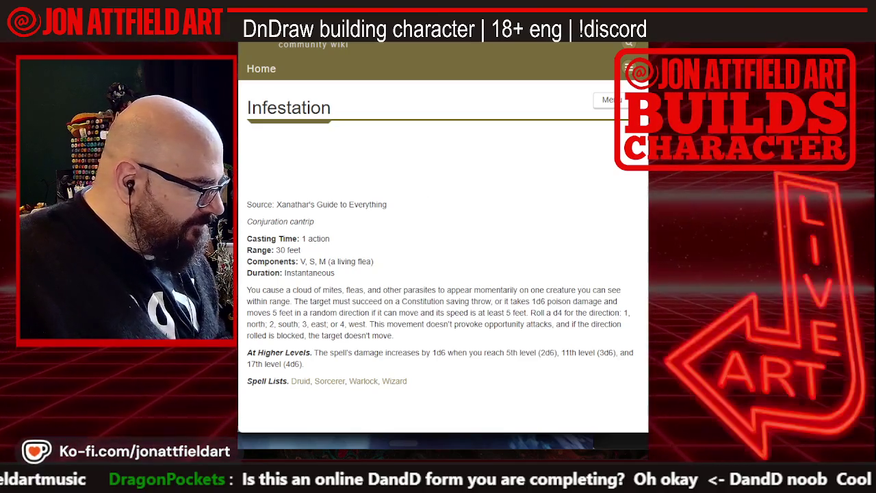
Leave Infestation, read the Guidance cantrip page, then return to the spell list
key("alt+Left")
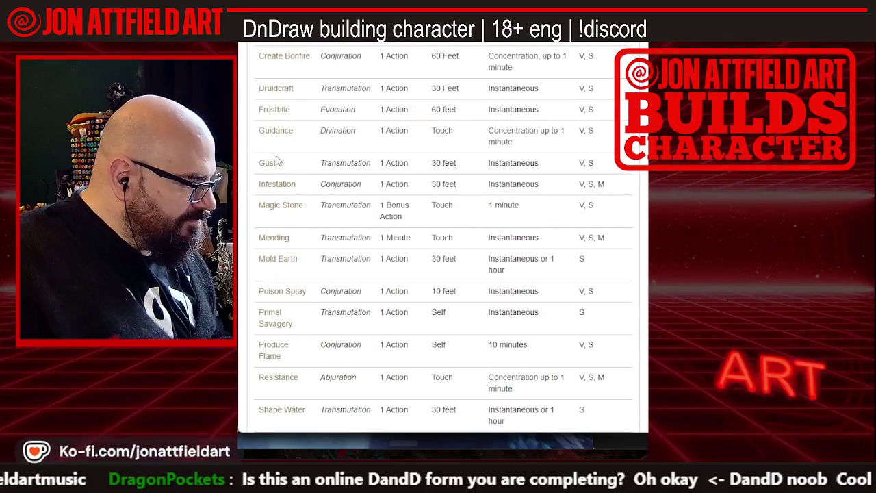
left_click(266, 135)
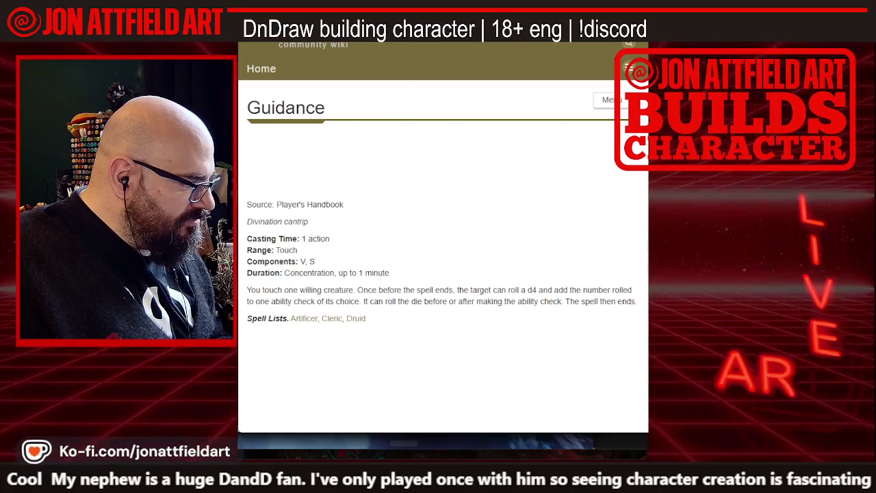
key("alt+Left")
Browse the druid's 1st-level spells past Healing Word and open Guiding Hand (UA)
scroll(329, 256, "up", 5)
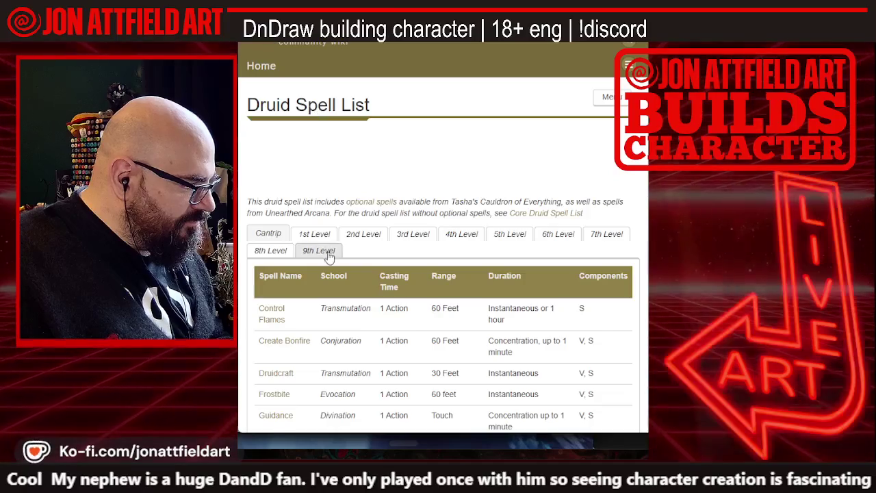
left_click(315, 235)
scroll(316, 272, "down", 2)
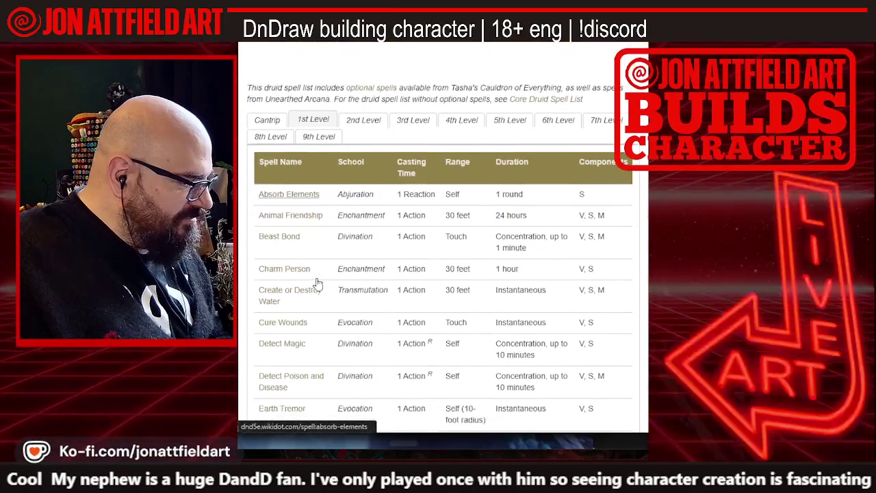
scroll(317, 283, "down", 3)
scroll(317, 283, "down", 3)
scroll(317, 283, "down", 3)
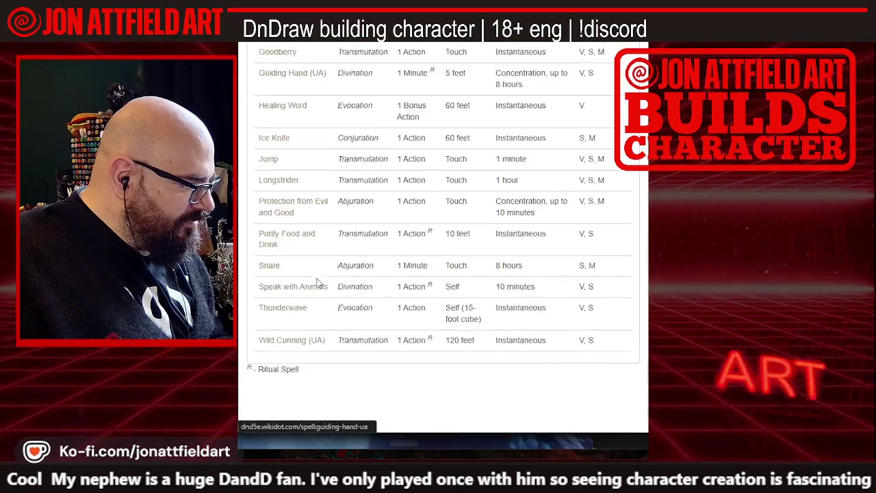
scroll(317, 282, "down", 2)
scroll(317, 282, "up", 2)
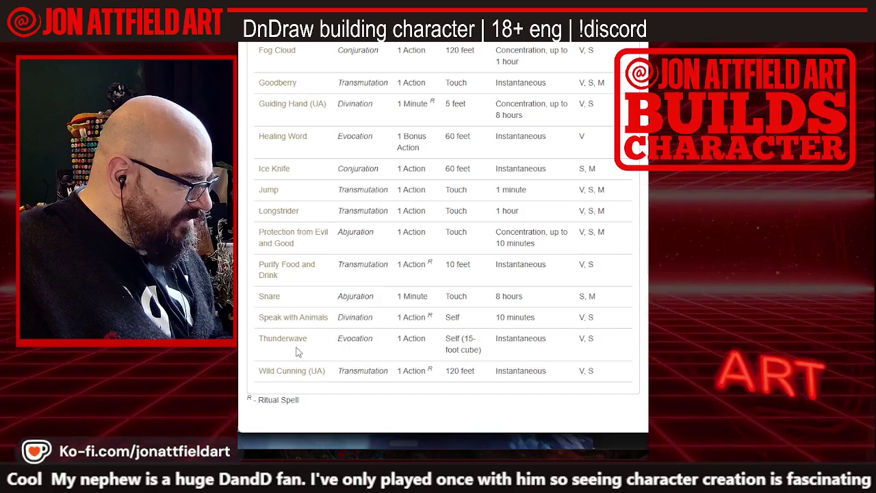
scroll(302, 352, "up", 1)
scroll(296, 352, "up", 3)
scroll(296, 351, "up", 2)
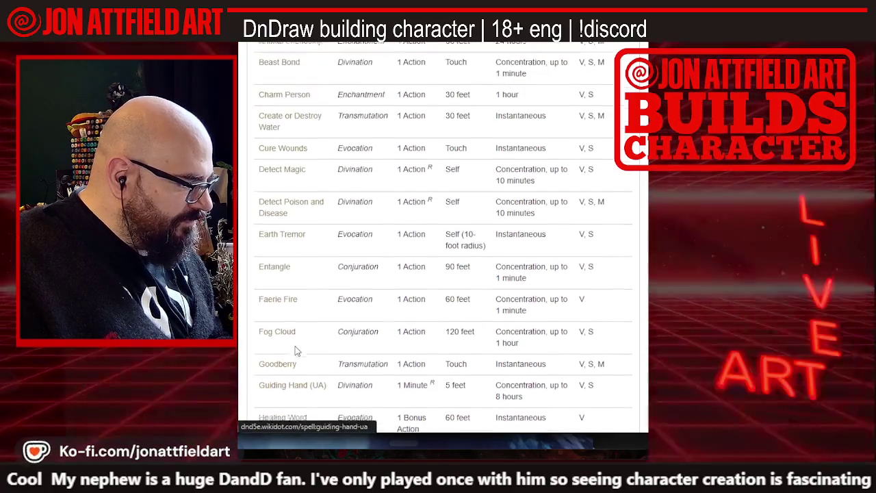
scroll(296, 351, "down", 1)
scroll(296, 351, "down", 2)
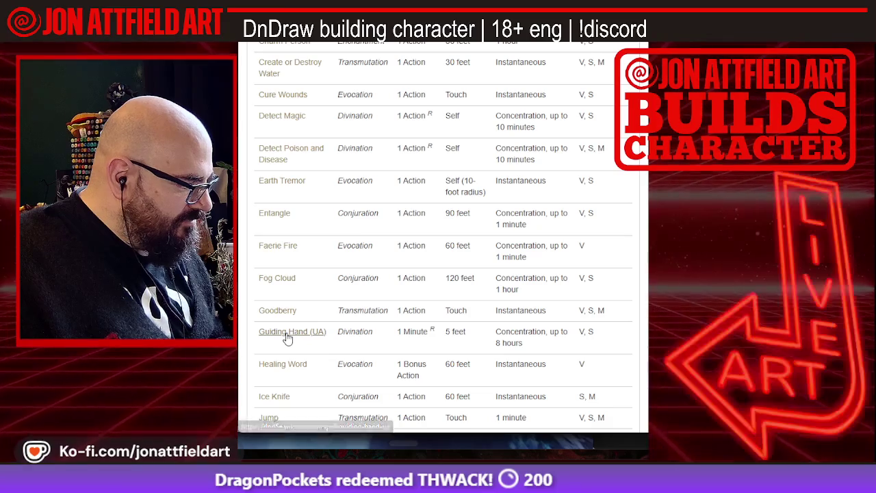
left_click(287, 334)
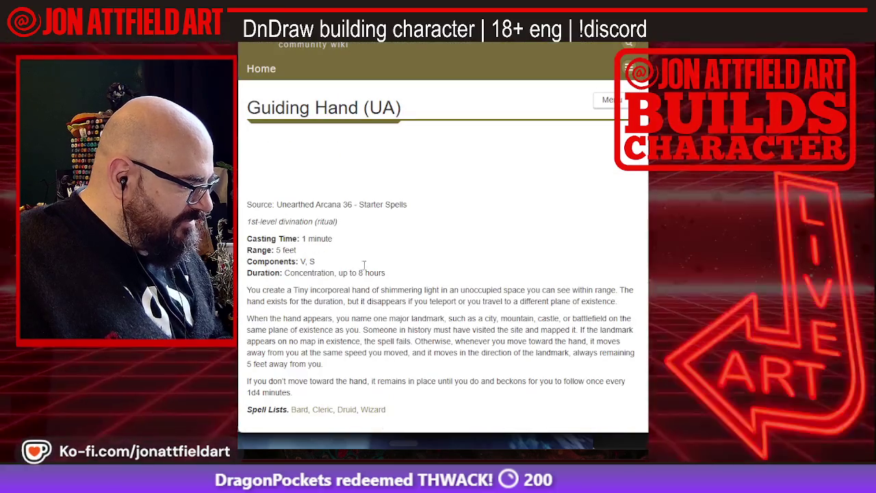
Finish reading Guiding Hand (UA) and go back to the druid spell list
scroll(566, 185, "down", 1)
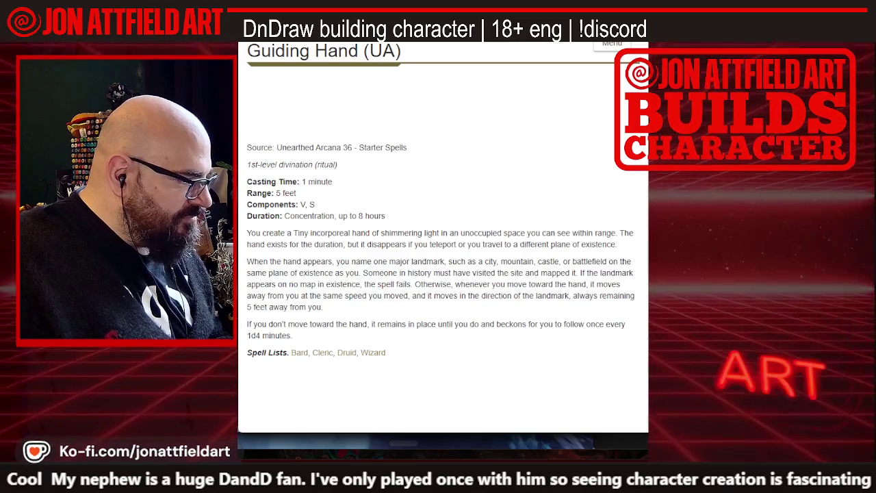
key("alt+Left")
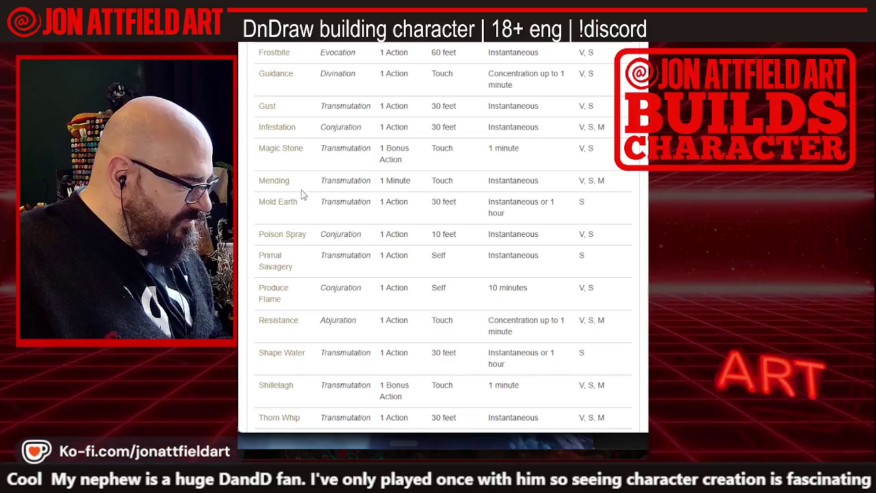
scroll(299, 234, "down", 5)
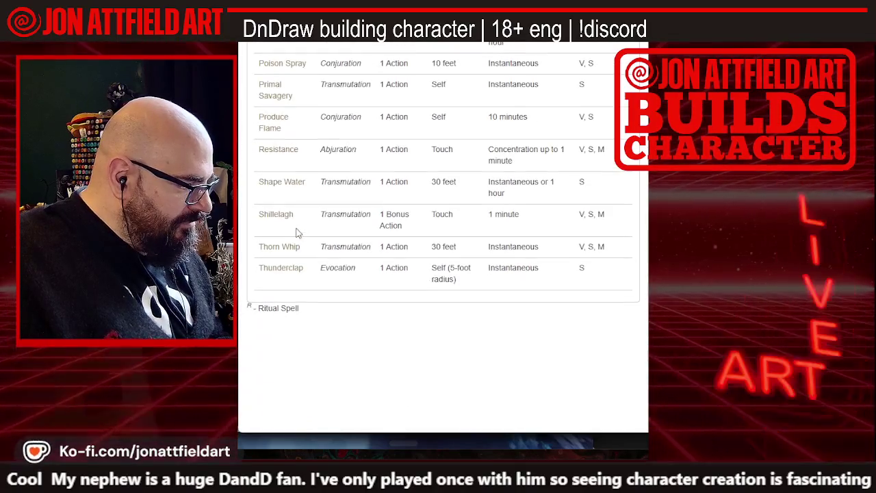
scroll(296, 232, "up", 1)
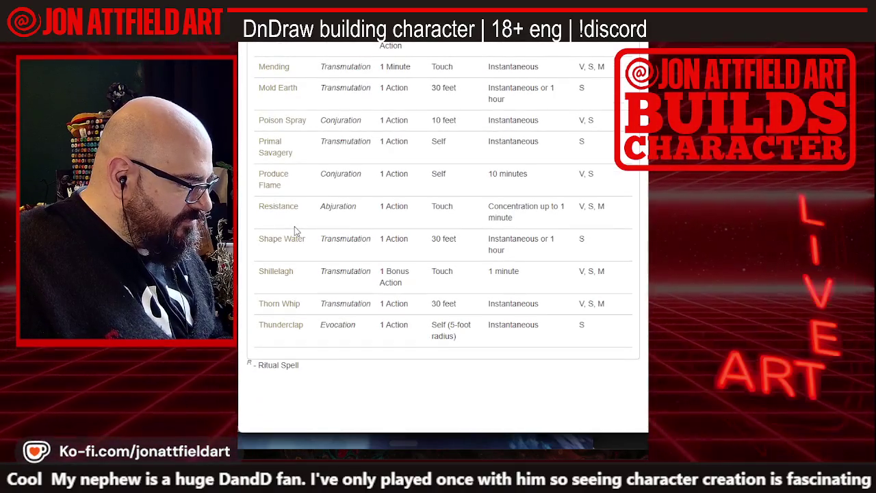
scroll(296, 231, "up", 1)
scroll(295, 231, "up", 2)
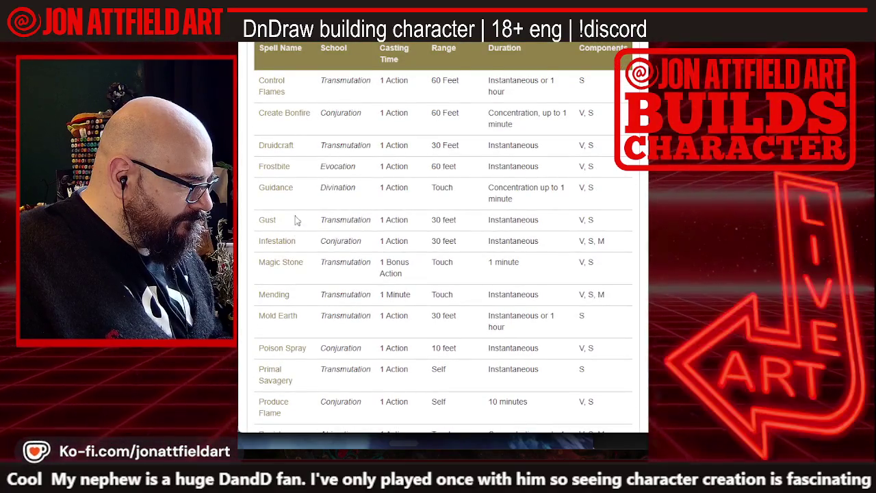
Show the 1st-level table and scroll around Goodberry, Healing Word and Ice Knife
left_click(301, 40)
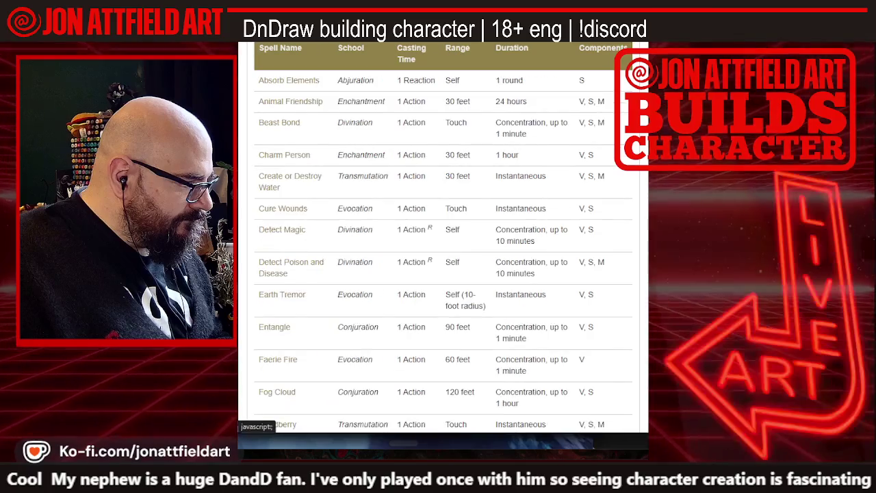
scroll(306, 206, "down", 10)
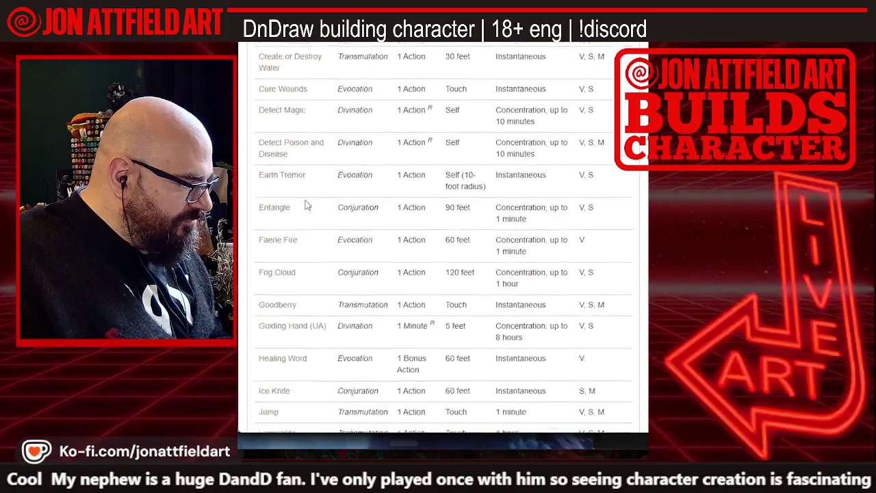
scroll(306, 205, "up", 1)
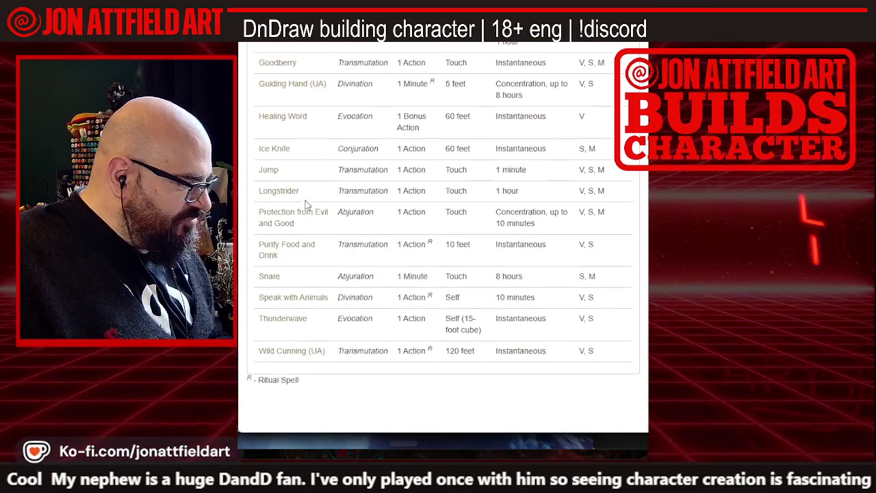
scroll(307, 205, "up", 2)
scroll(307, 205, "down", 2)
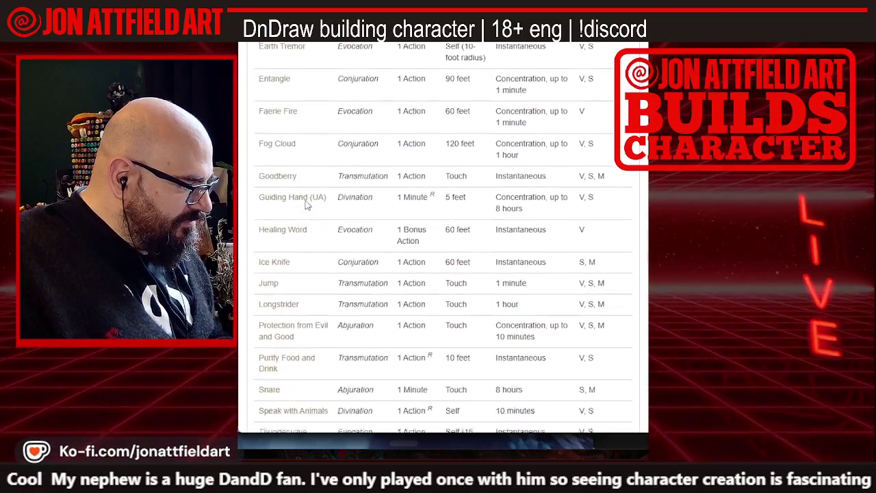
scroll(307, 205, "up", 1)
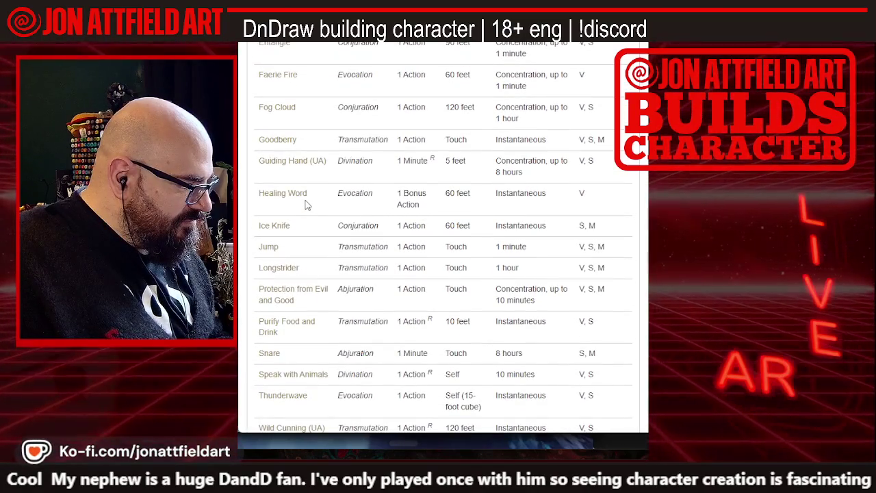
scroll(307, 205, "up", 2)
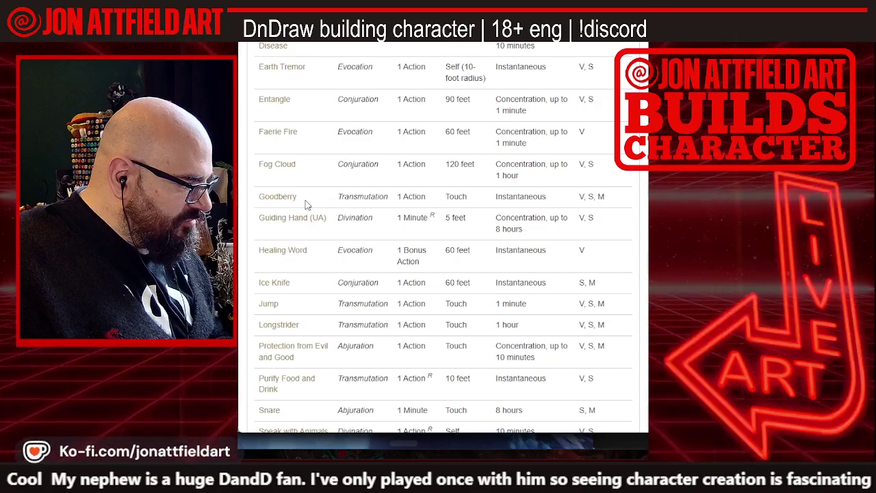
scroll(306, 206, "up", 1)
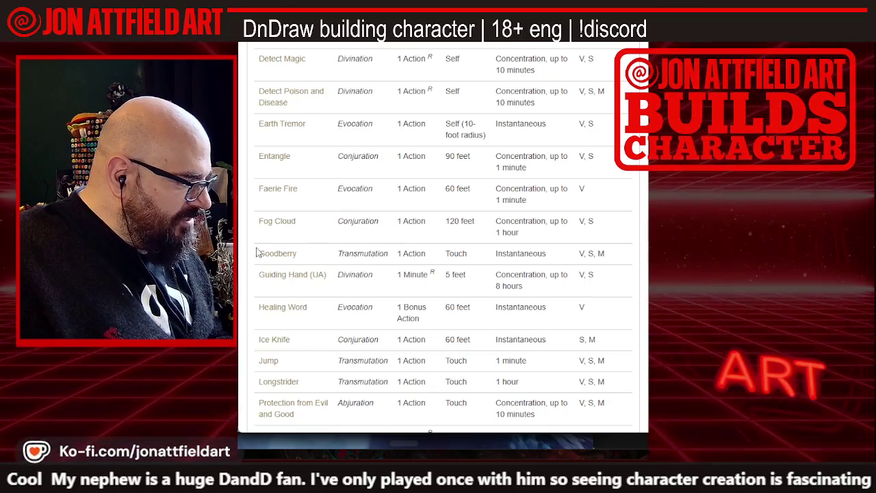
scroll(268, 263, "up", 1)
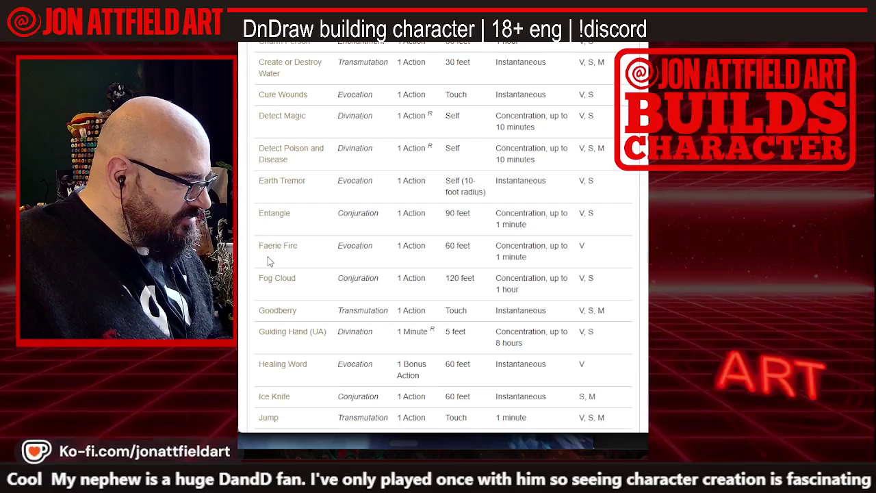
scroll(268, 261, "up", 1)
scroll(268, 261, "down", 2)
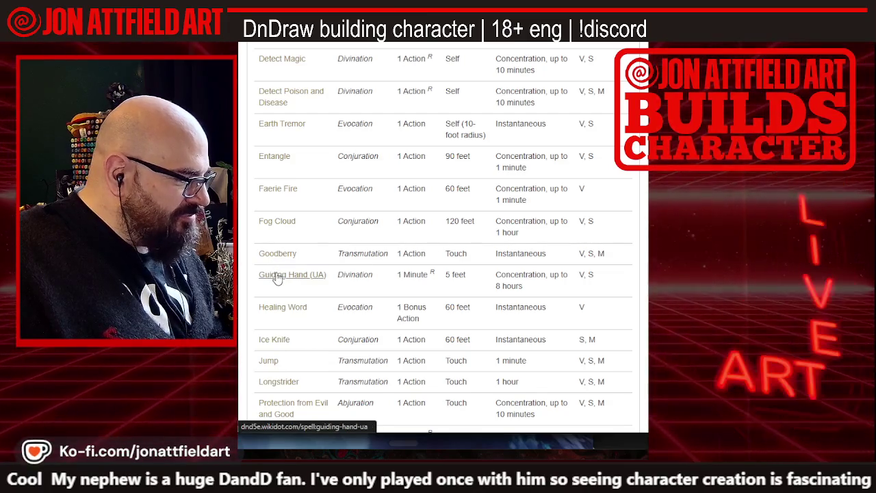
scroll(276, 277, "up", 2)
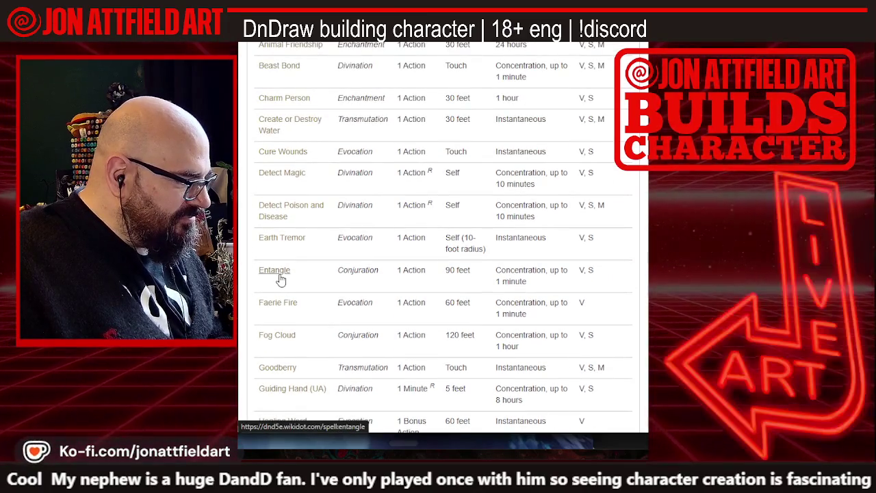
scroll(280, 279, "up", 1)
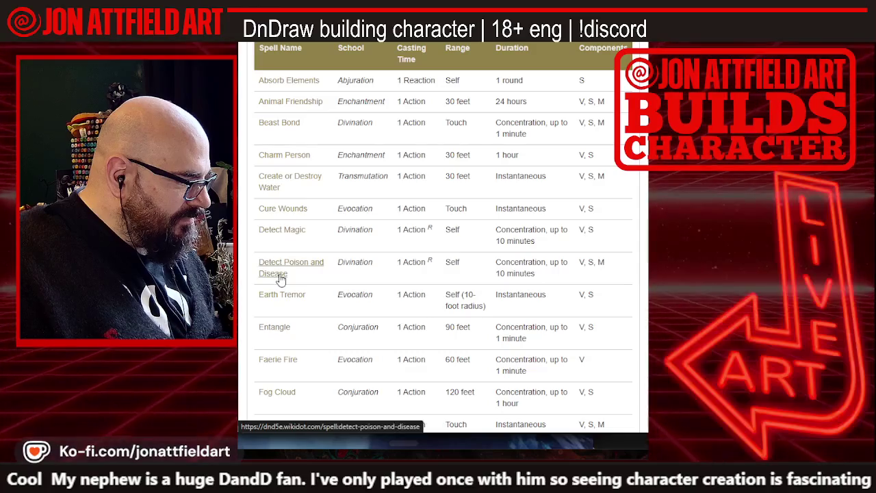
scroll(281, 279, "down", 1)
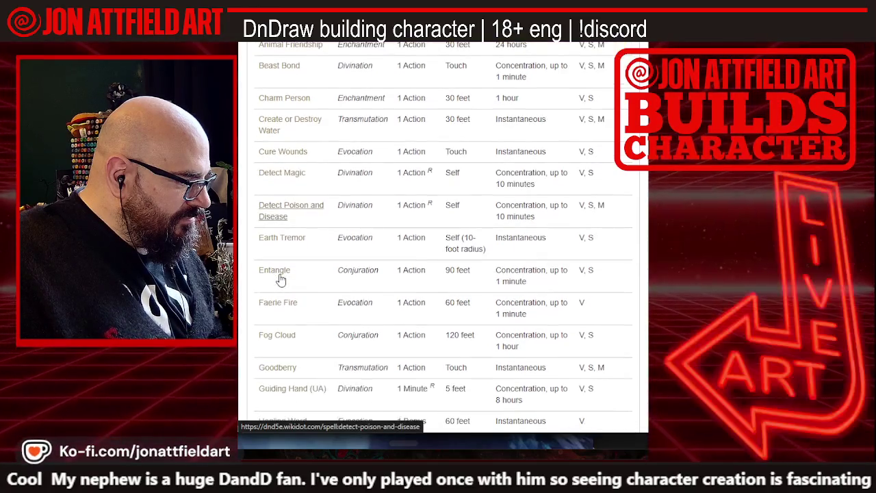
scroll(281, 280, "down", 1)
scroll(281, 281, "down", 1)
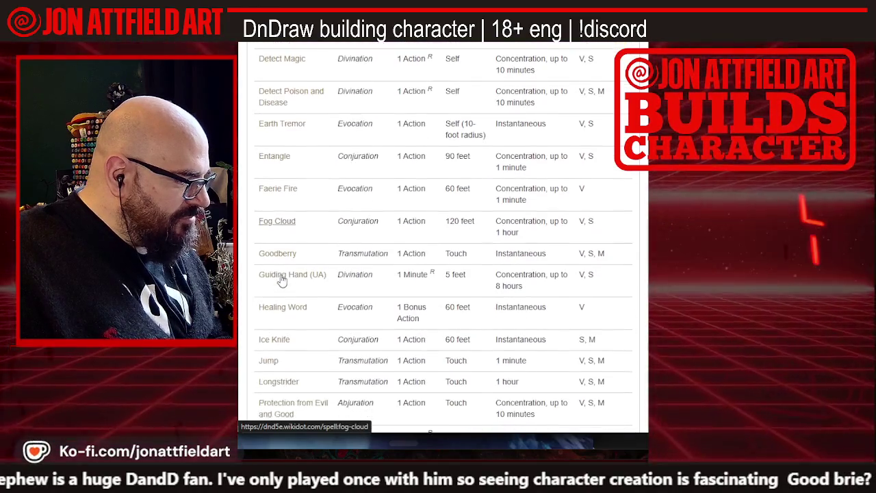
scroll(282, 280, "down", 2)
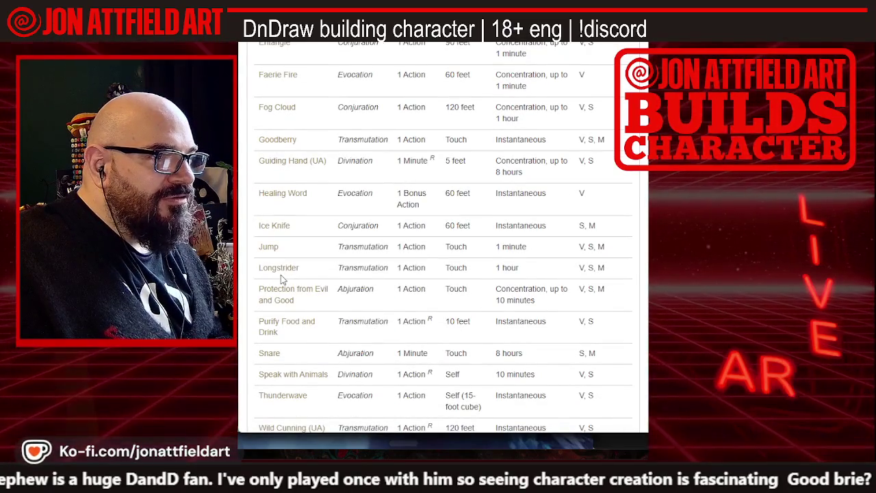
scroll(301, 274, "up", 1)
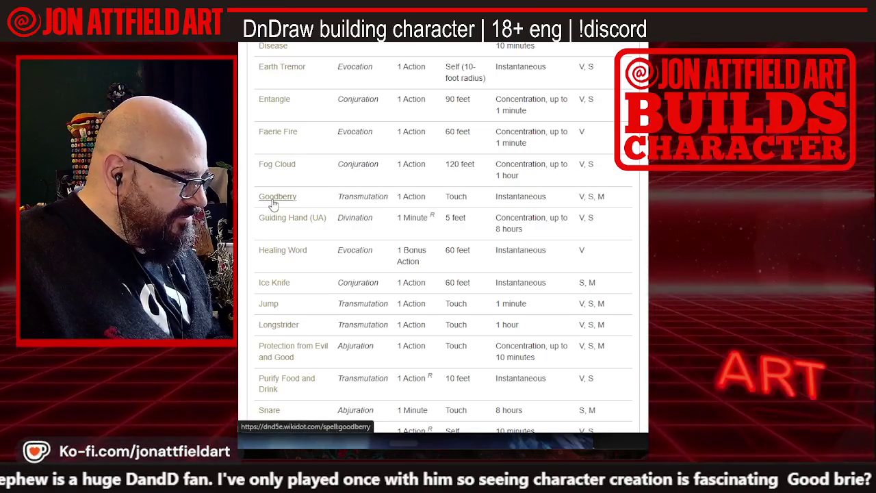
left_click(272, 199)
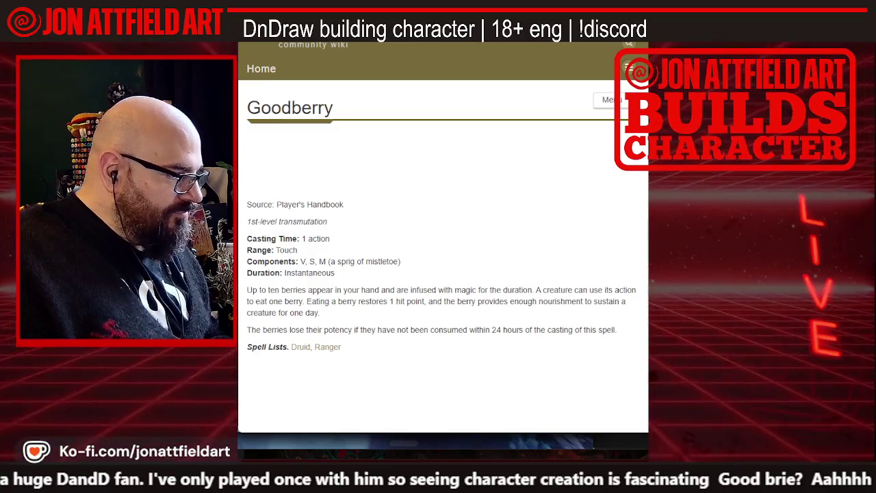
key("alt+Left")
scroll(300, 169, "up", 5)
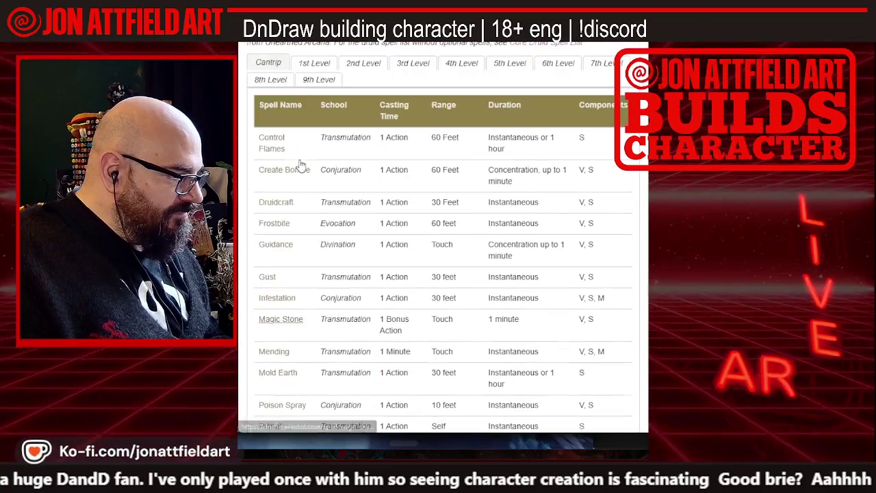
left_click(309, 64)
scroll(295, 171, "down", 5)
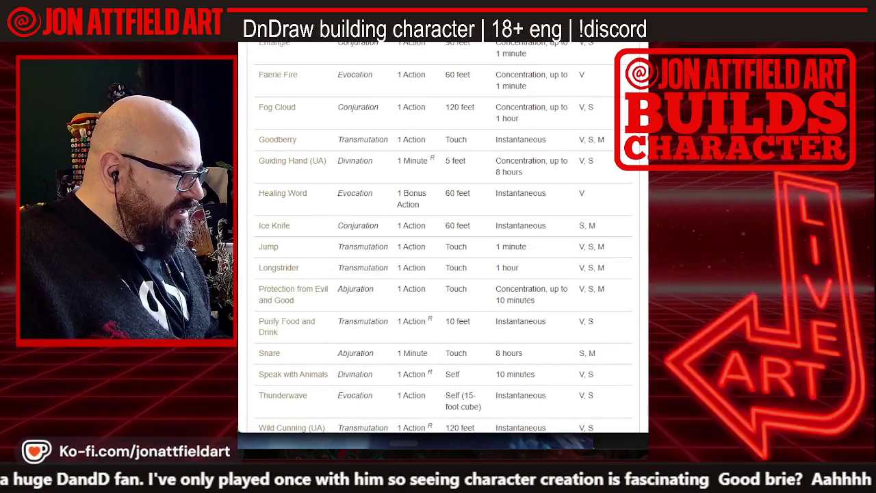
key("alt+Tab")
scroll(353, 164, "down", 8)
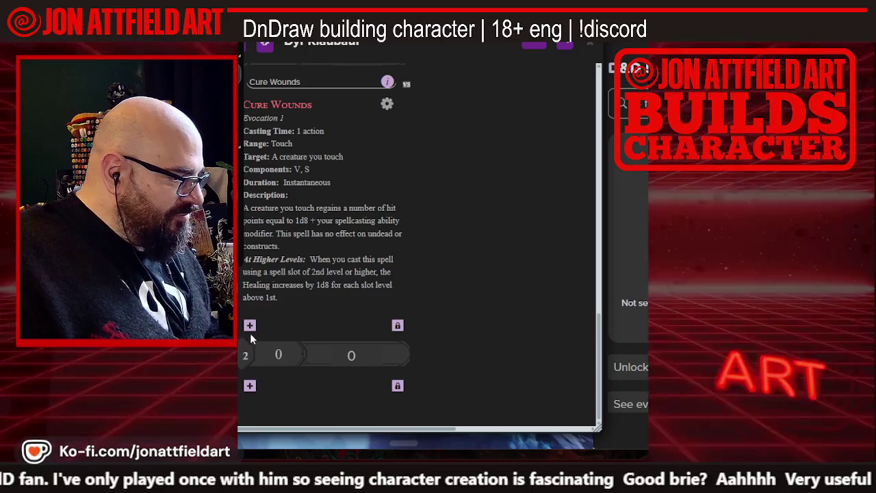
Add Healing Word from the compendium as a new 1st-level spell and review its card
left_click(250, 327)
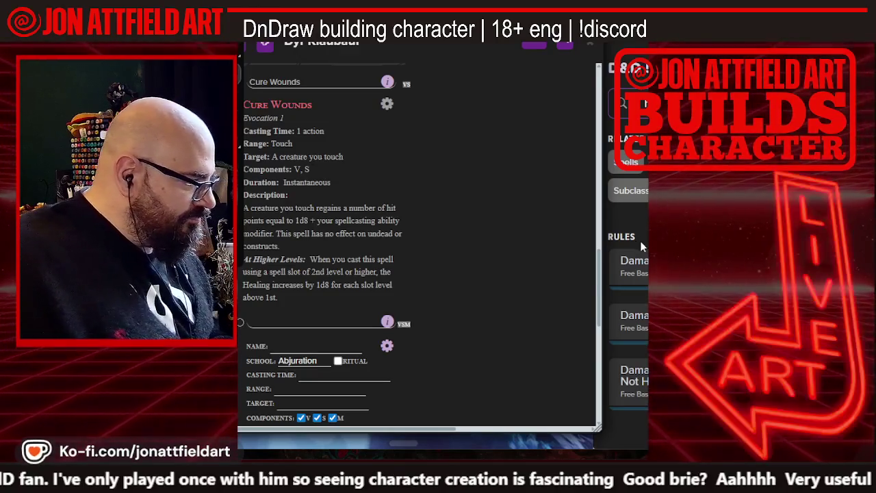
mouse_move(630, 236)
left_mouse_down()
mouse_move(358, 290)
mouse_move(278, 339)
left_mouse_up()
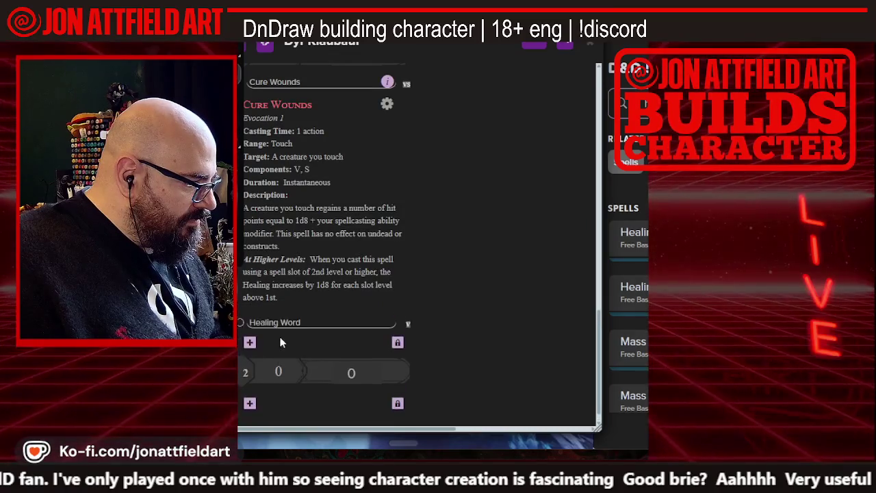
left_click(379, 322)
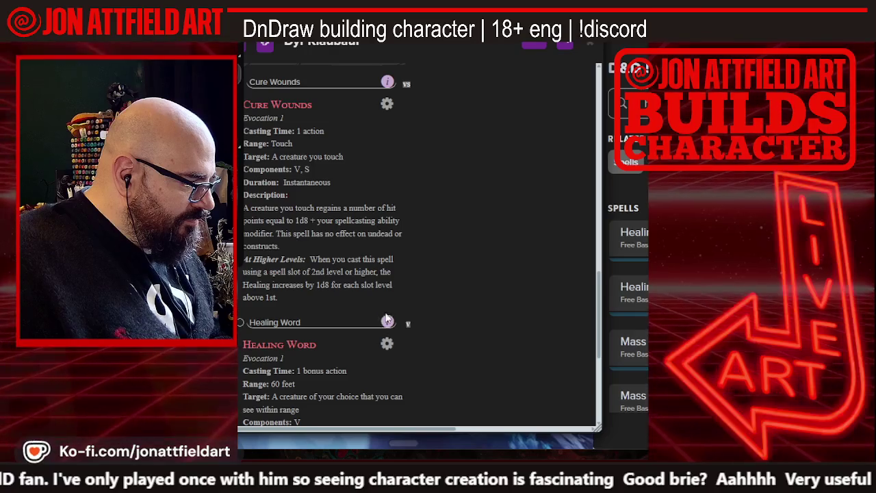
scroll(385, 317, "down", 3)
scroll(385, 317, "up", 4)
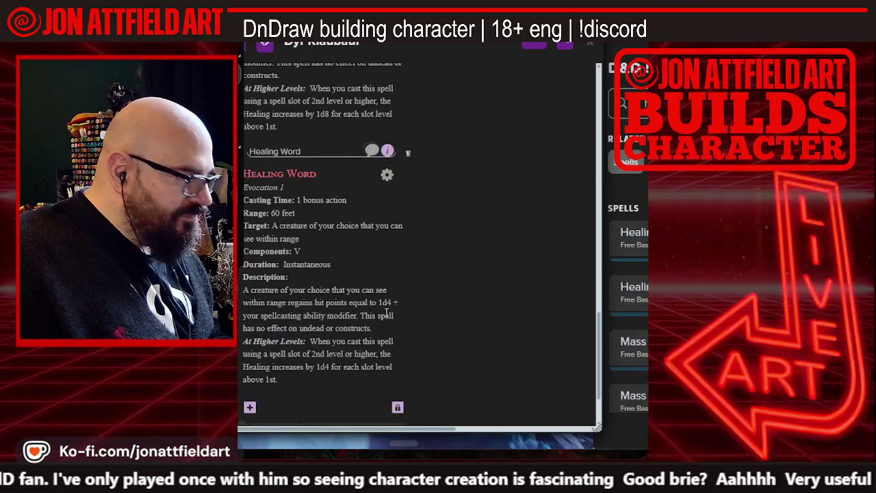
scroll(386, 314, "up", 10)
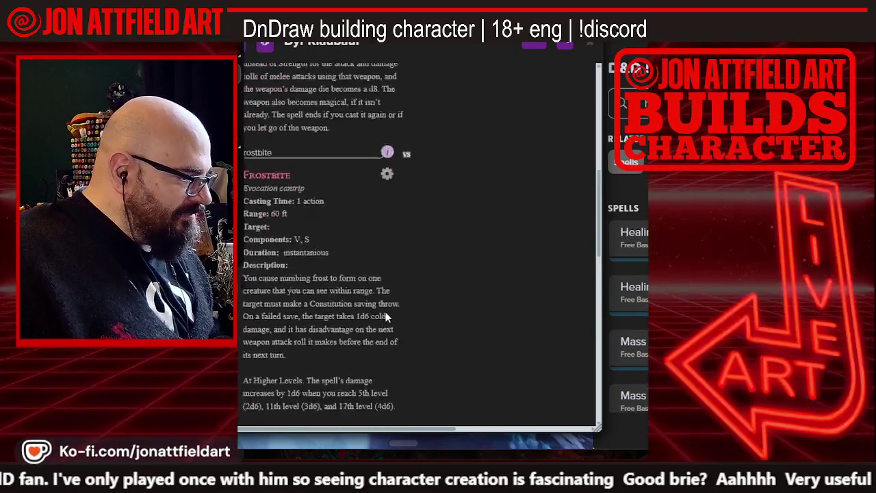
scroll(385, 317, "down", 5)
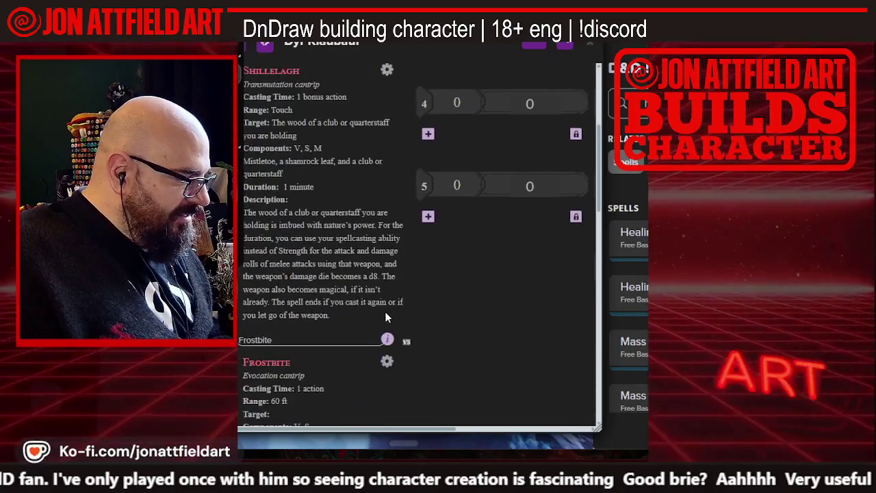
scroll(386, 317, "down", 5)
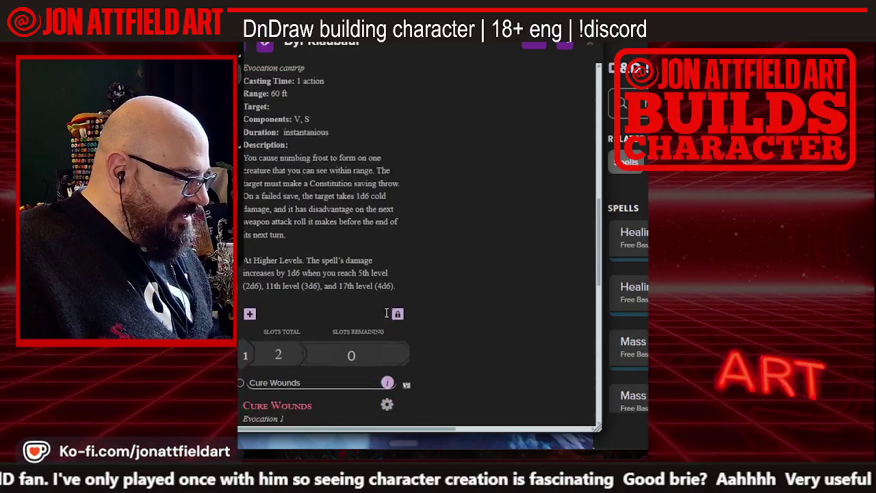
scroll(385, 315, "down", 4)
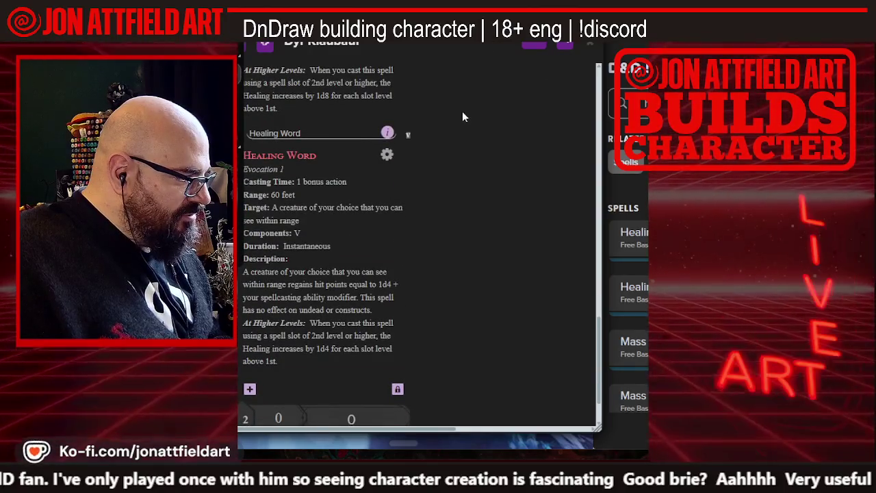
scroll(525, 162, "down", 3)
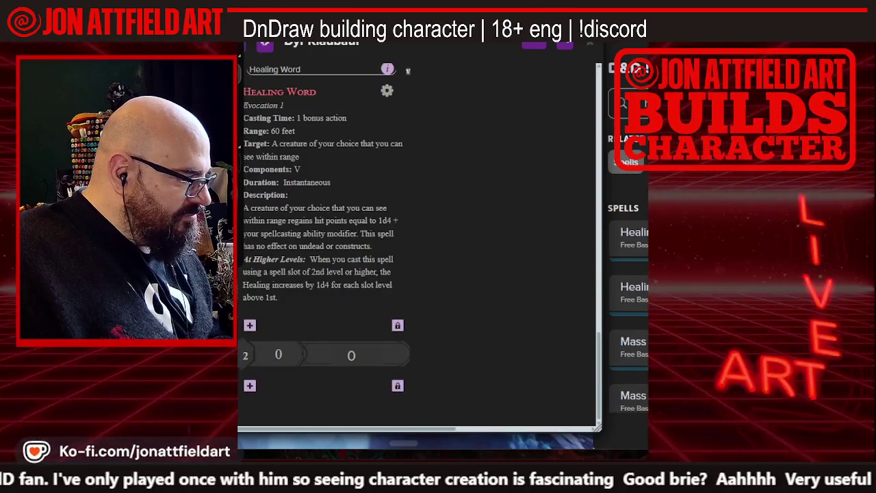
scroll(388, 155, "up", 8)
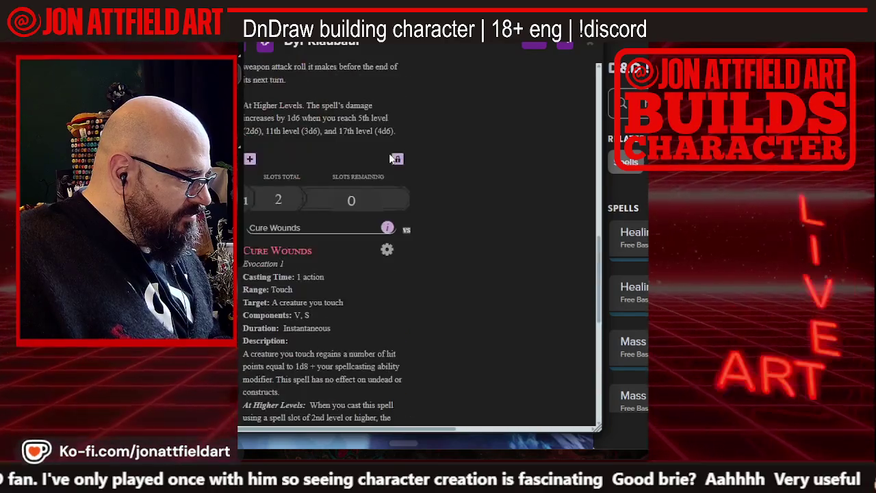
scroll(389, 158, "up", 5)
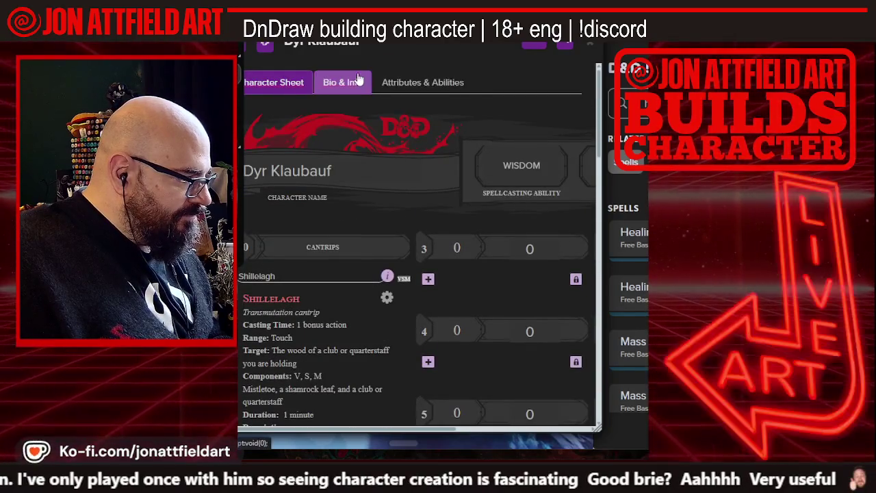
Show the sheet's CORE page with Druid 1, Bugbear race and 16 hit points
left_click(356, 80)
left_click(296, 85)
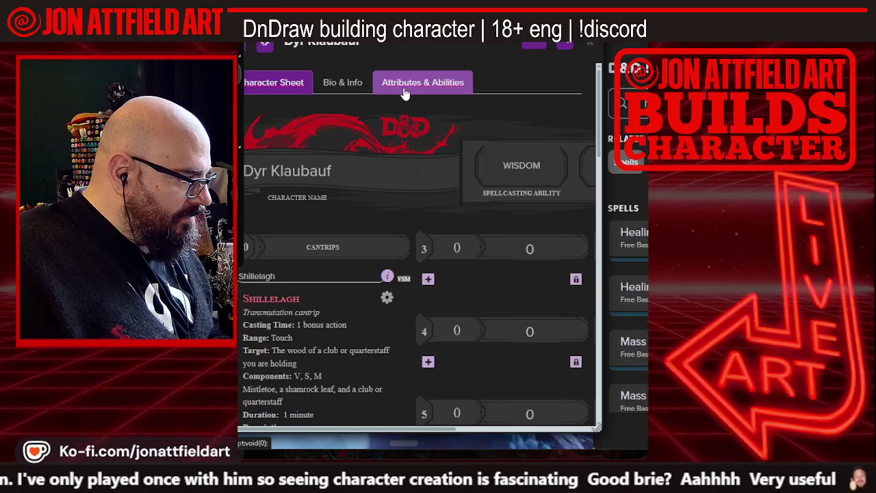
left_click_drag(409, 431, 510, 413)
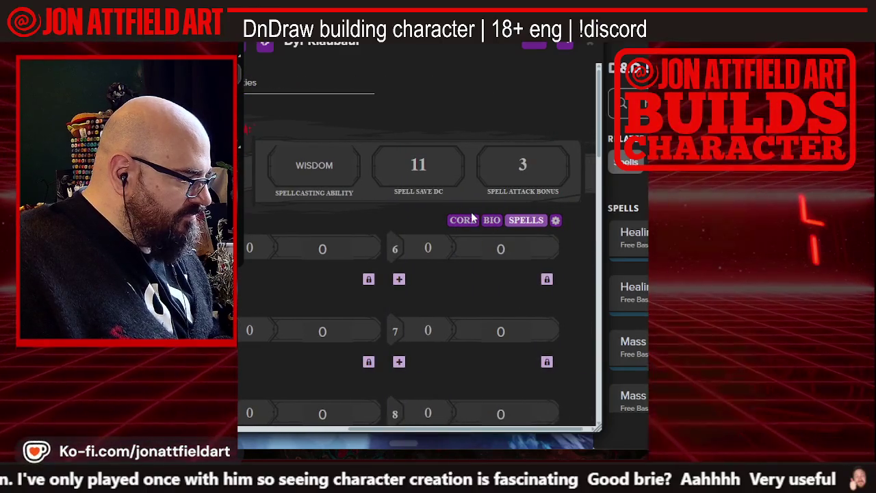
left_click(462, 220)
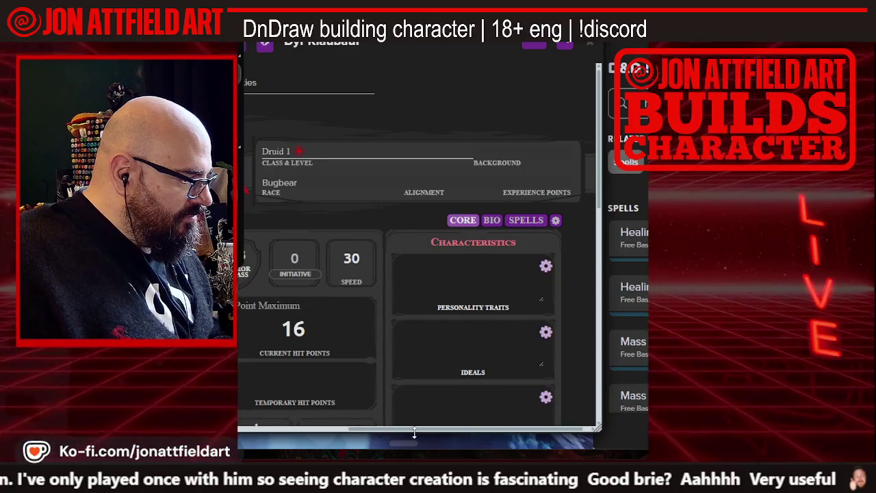
left_click_drag(414, 433, 272, 433)
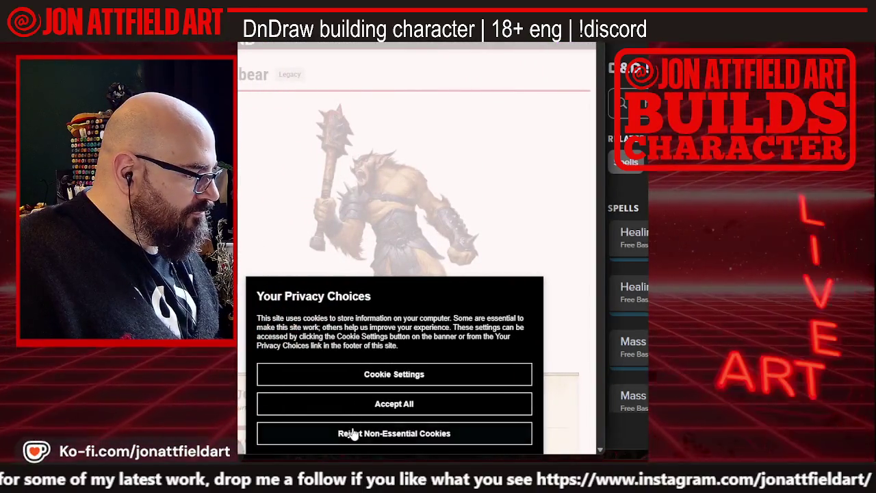
Reject the non-essential cookies on the D&D Beyond Bugbear page
left_click(351, 432)
scroll(308, 264, "down", 3)
scroll(307, 257, "up", 2)
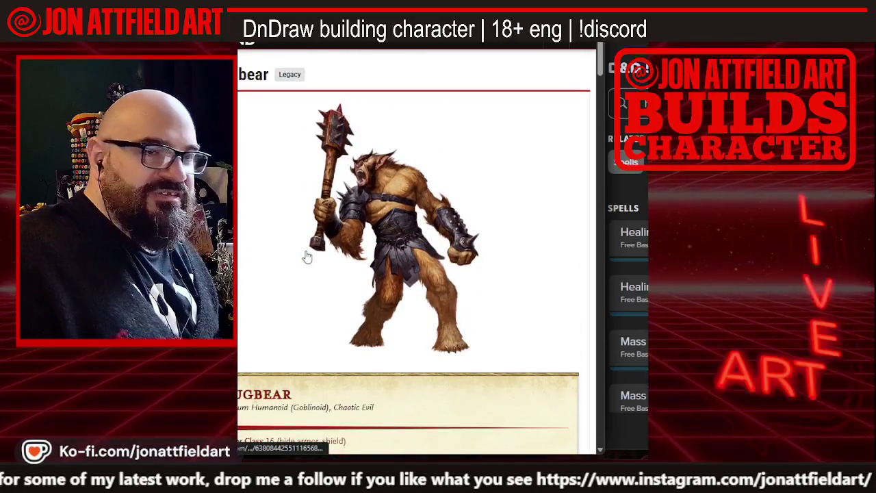
scroll(308, 257, "down", 1)
scroll(306, 255, "up", 1)
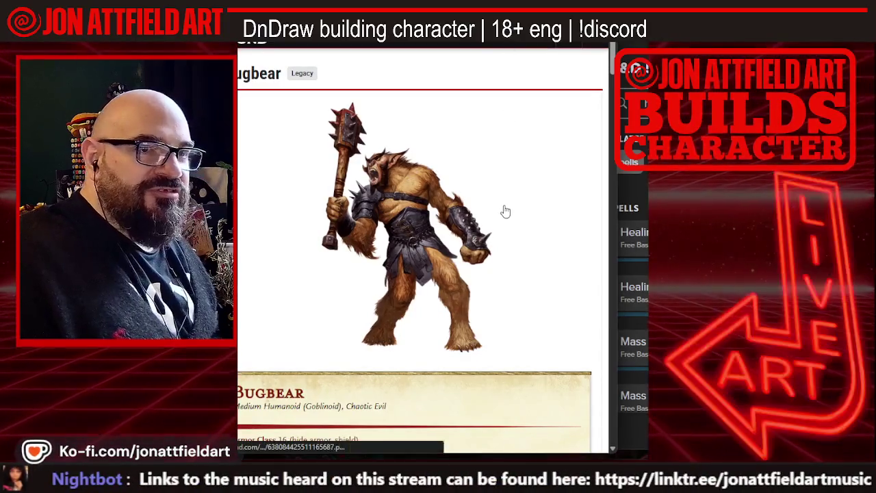
Review the Bugbear stat block, exit full screen, and nudge the browser window up-left
scroll(506, 211, "down", 1)
scroll(505, 212, "down", 2)
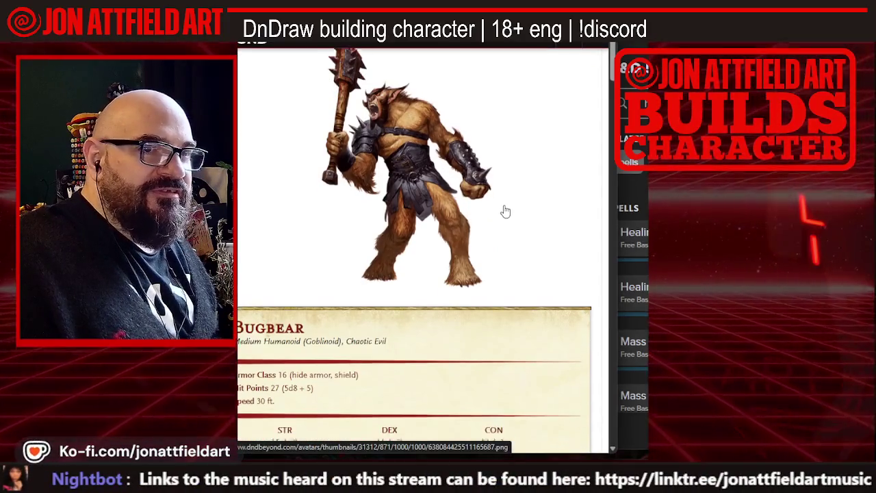
scroll(505, 211, "up", 3)
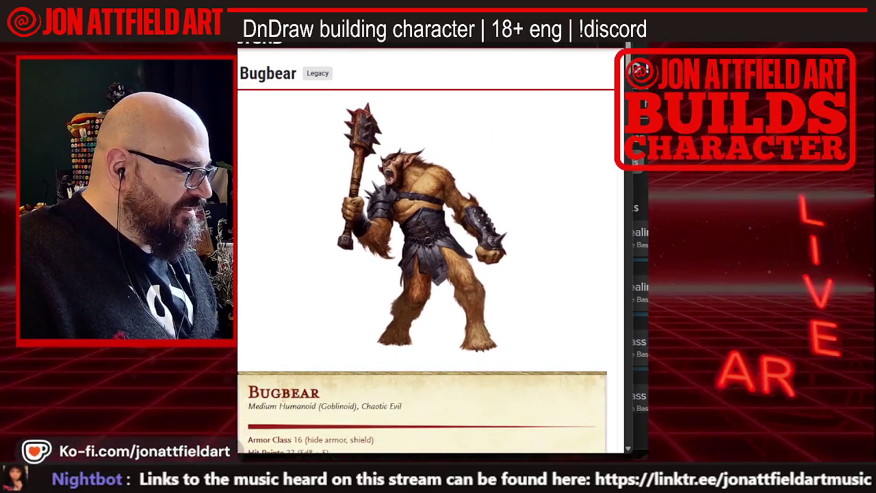
scroll(503, 214, "down", 1)
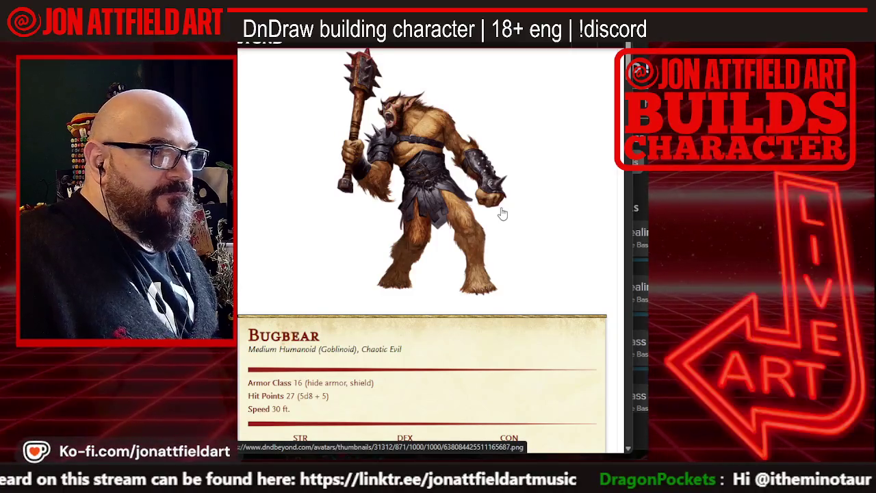
scroll(502, 213, "up", 1)
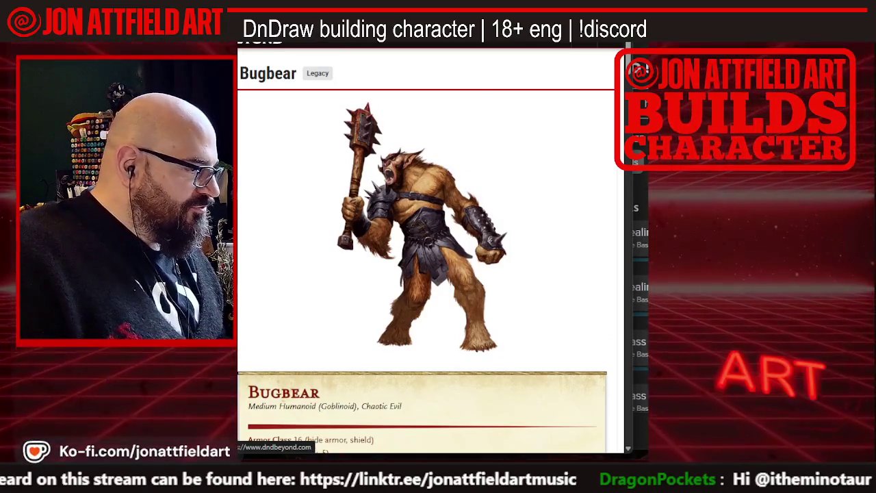
key("F11")
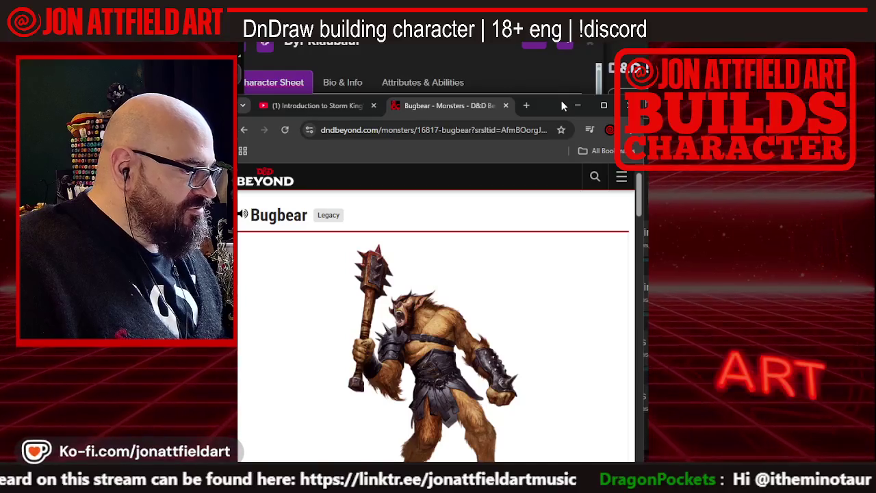
mouse_move(562, 105)
left_mouse_down()
mouse_move(548, 1)
mouse_move(544, 100)
mouse_move(546, 1)
left_mouse_up()
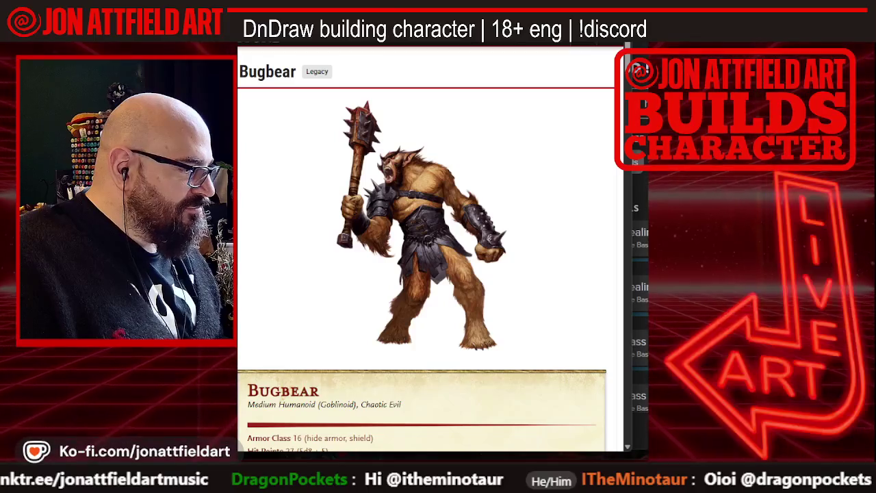